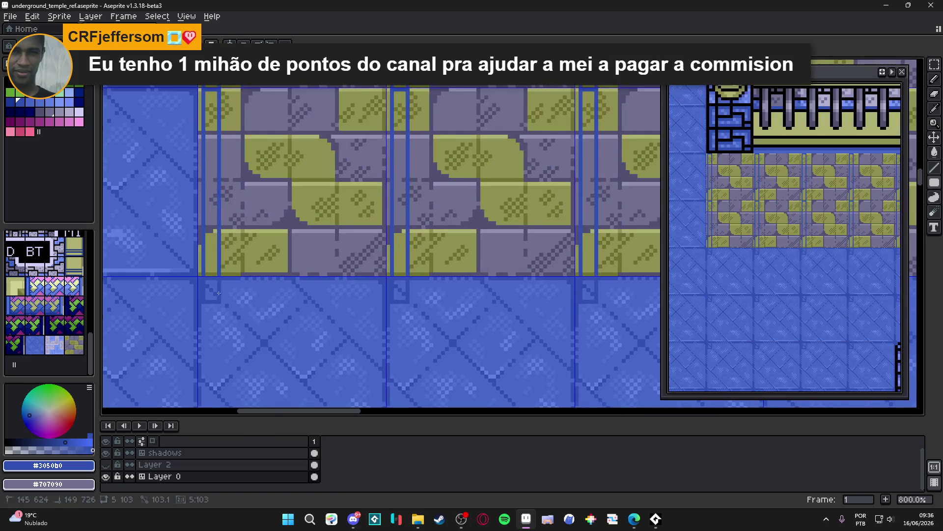
- Undo the stray filled rectangle and fill a tall #3050b0 strip along the bricks' left edge
key("ctrl+z")
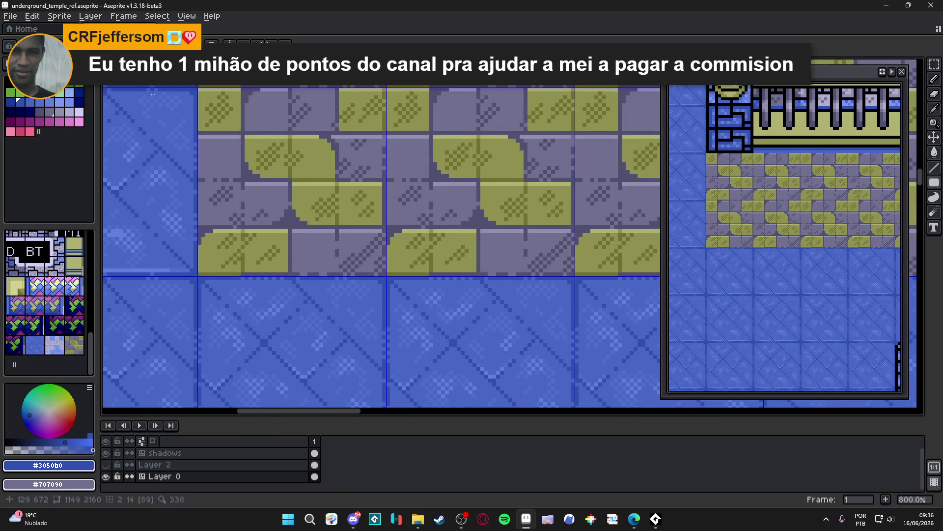
scroll(273, 308, "up", 4)
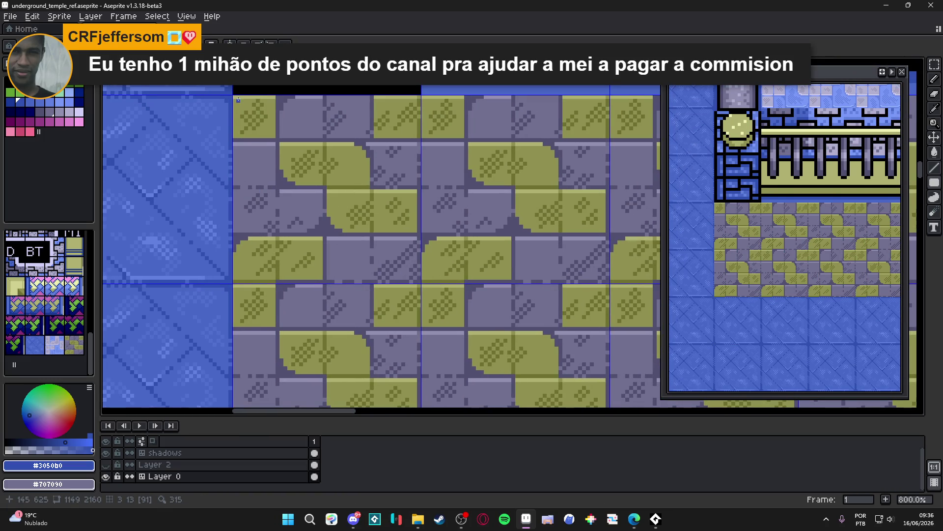
scroll(238, 97, "down", 5)
mouse_move(238, 97)
left_mouse_down()
mouse_move(275, 290)
mouse_move(270, 182)
mouse_move(243, 227)
left_mouse_up()
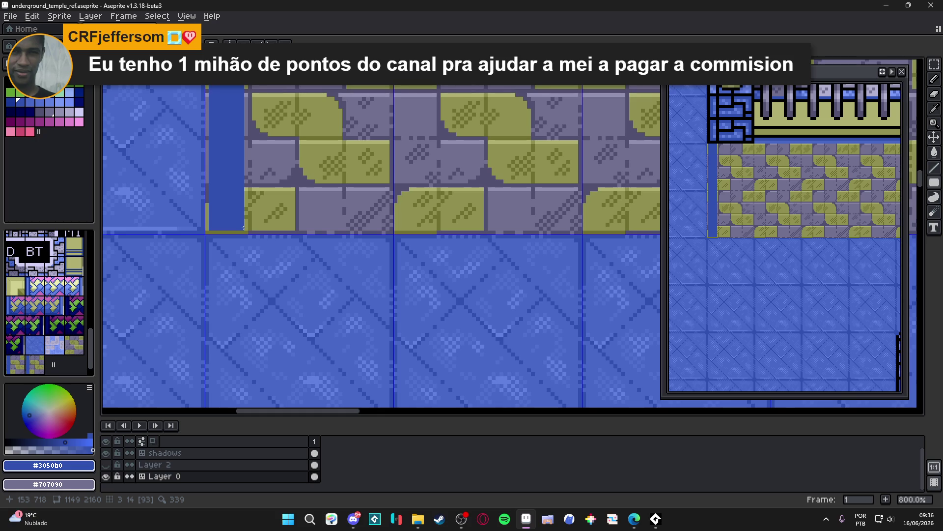
- Fill a tall #3050b0 strip along the brick wall's right edge, then sample black from the outline
scroll(243, 228, "down", 2)
scroll(737, 221, "down", 2)
mouse_move(737, 221)
left_mouse_down()
mouse_move(266, 184)
mouse_move(432, 207)
left_mouse_up()
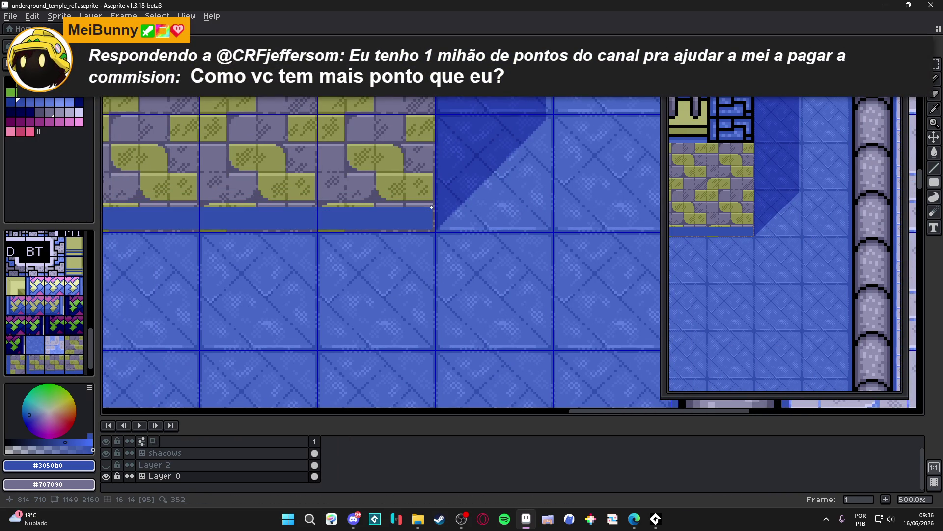
scroll(432, 208, "up", 4)
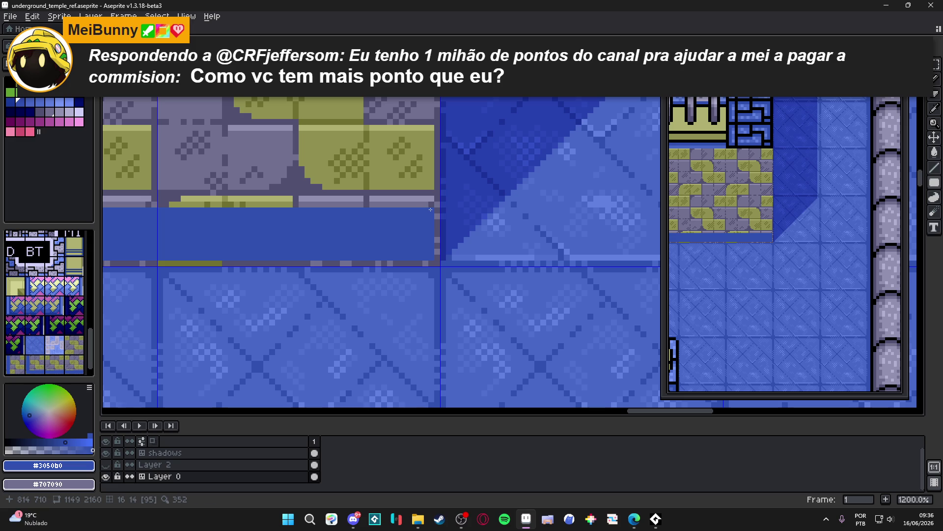
scroll(430, 210, "down", 3)
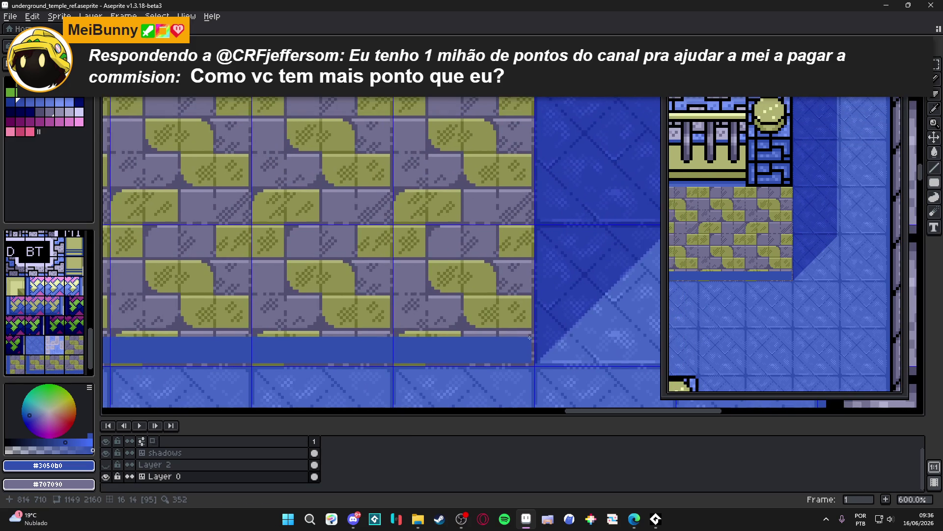
mouse_move(529, 338)
left_mouse_down()
mouse_move(528, 216)
mouse_move(504, 91)
left_mouse_up()
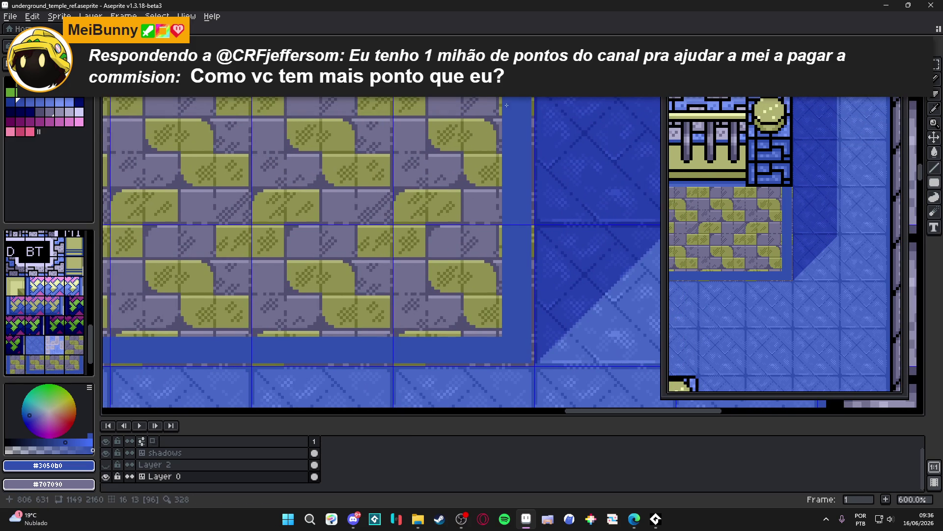
scroll(326, 204, "down", 2)
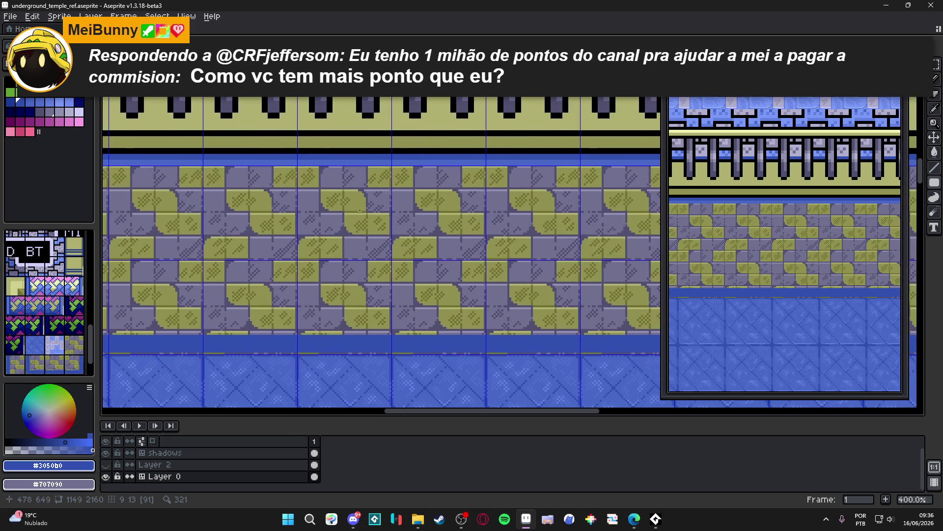
scroll(300, 157, "up", 2)
scroll(296, 156, "up", 1)
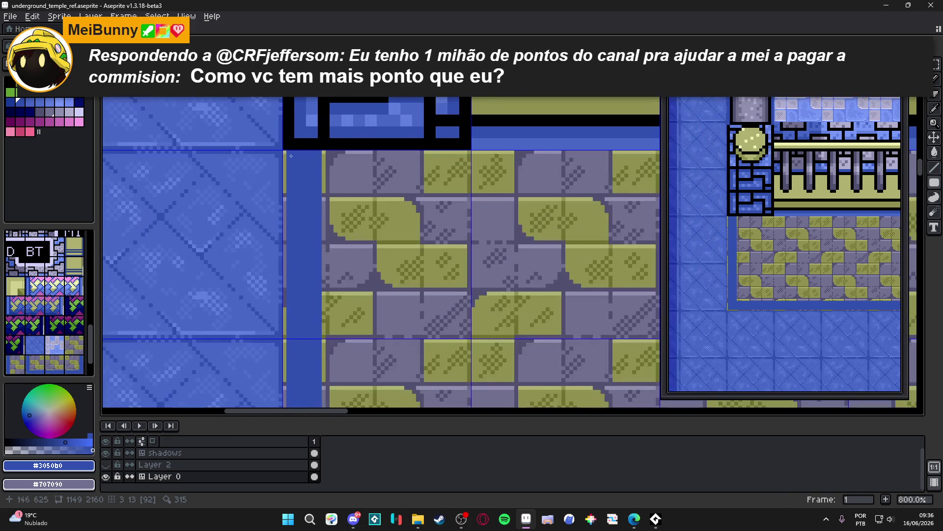
left_click(288, 145, "alt")
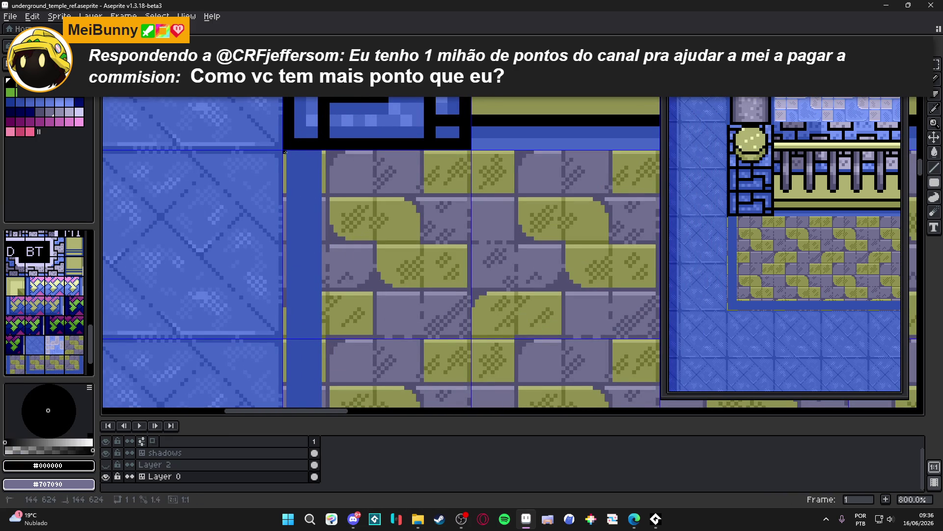
- Draw black lines along the blue frame's bottom and right edges
scroll(251, 258, "down", 5)
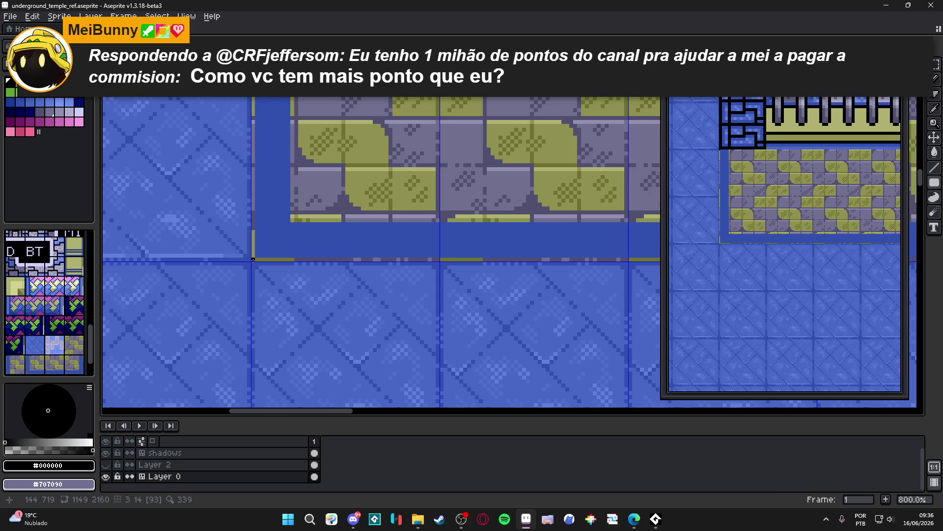
scroll(291, 270, "down", 3)
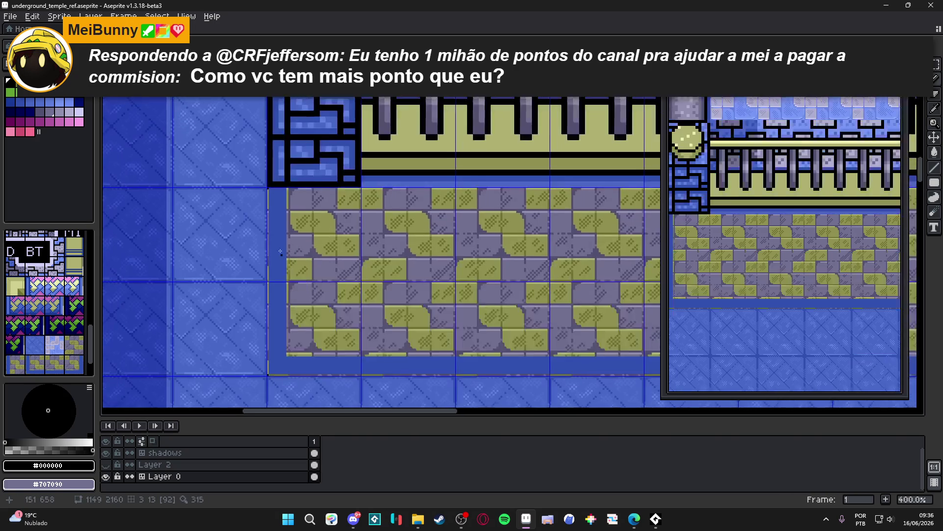
scroll(291, 270, "up", 2)
left_click_drag(282, 232, 259, 114)
scroll(259, 114, "down", 1)
scroll(237, 273, "up", 2)
scroll(237, 269, "down", 3)
scroll(476, 286, "up", 3)
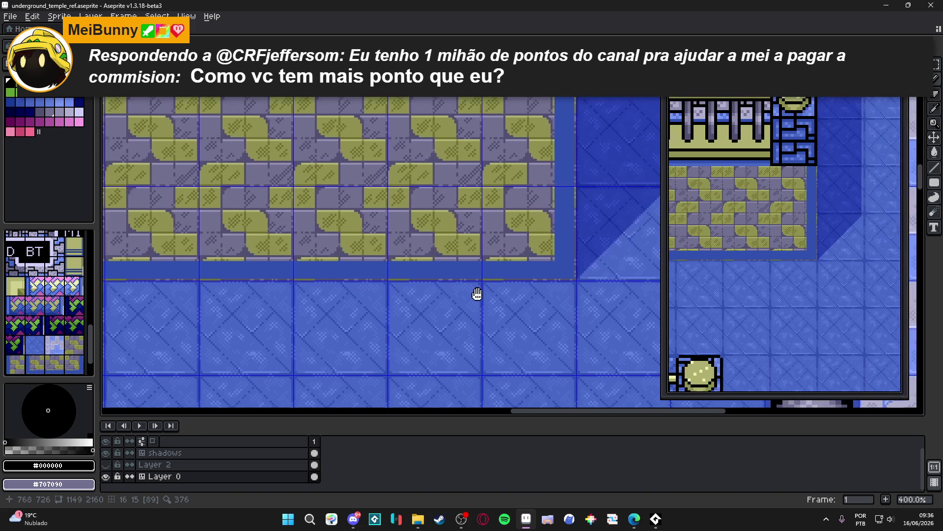
left_click(559, 277, "shift")
scroll(559, 277, "down", 2)
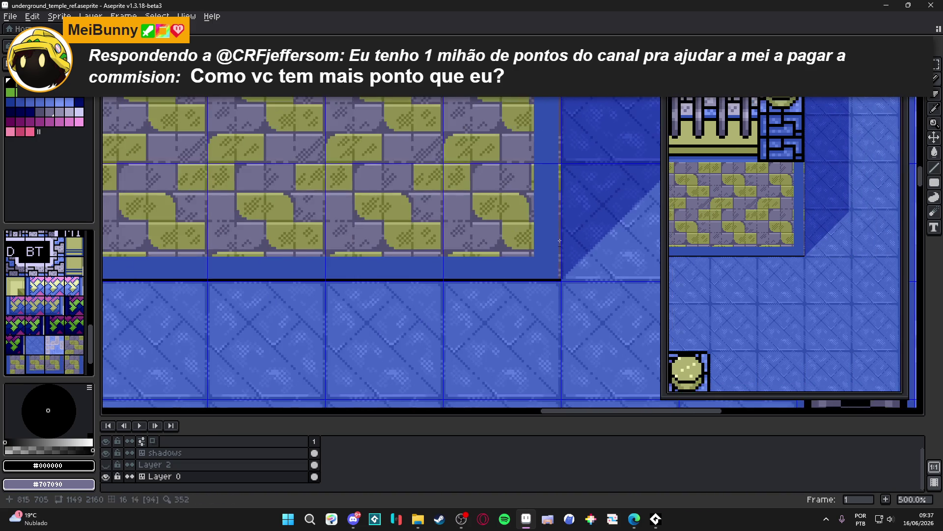
left_click(554, 184)
left_click(554, 184, "shift")
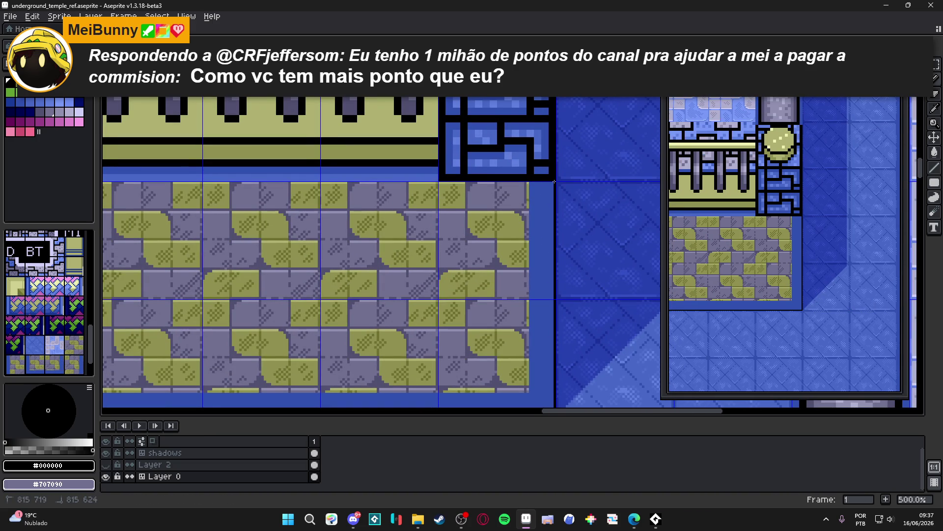
- Outline the bricks' right and bottom edges with black lines
scroll(554, 184, "down", 4)
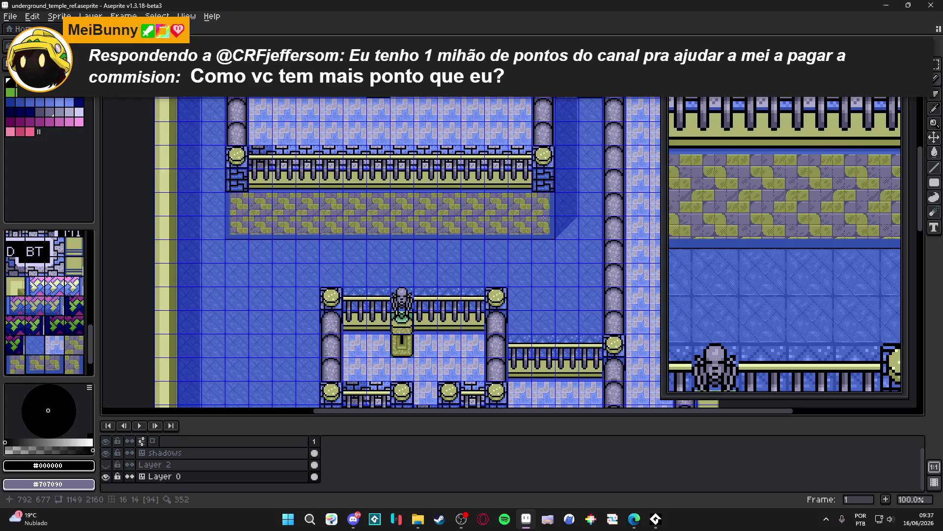
scroll(543, 219, "up", 4)
scroll(584, 158, "up", 2)
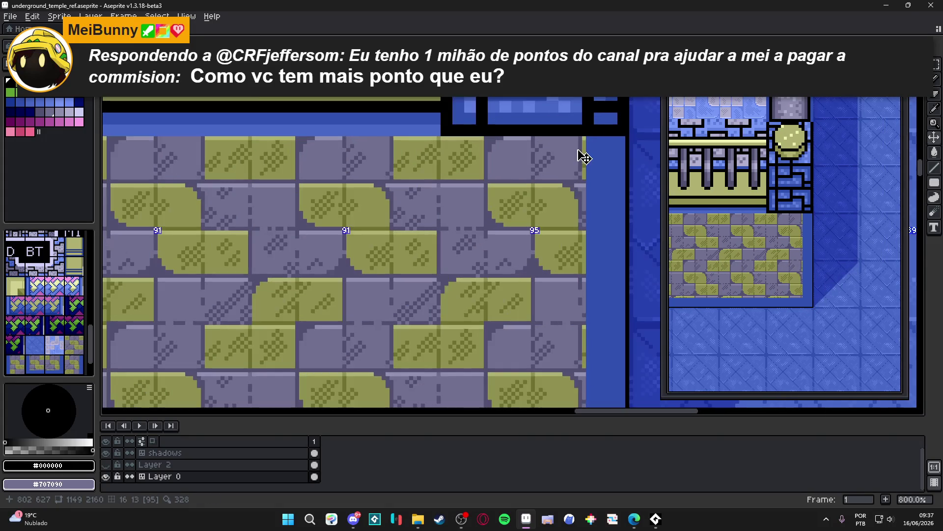
scroll(585, 136, "up", 1)
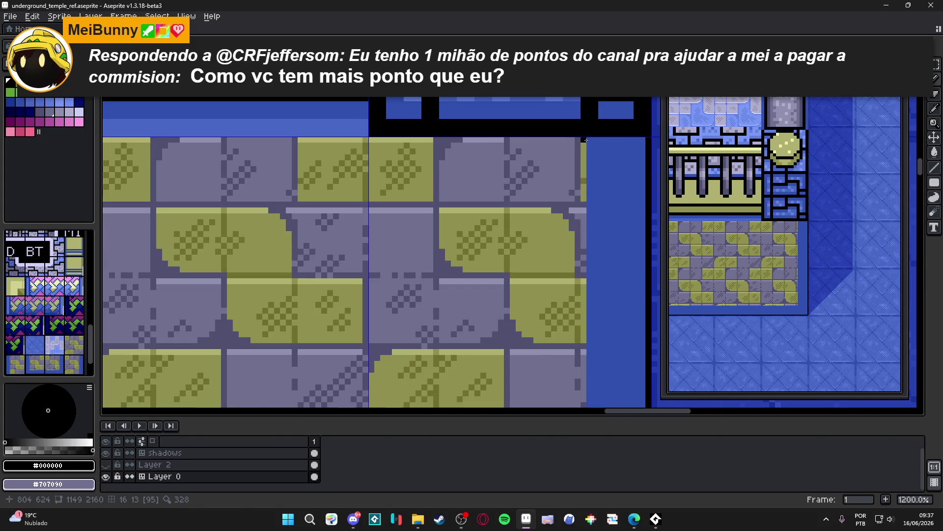
scroll(573, 331, "down", 5)
left_click(550, 347, "shift")
scroll(348, 301, "down", 5)
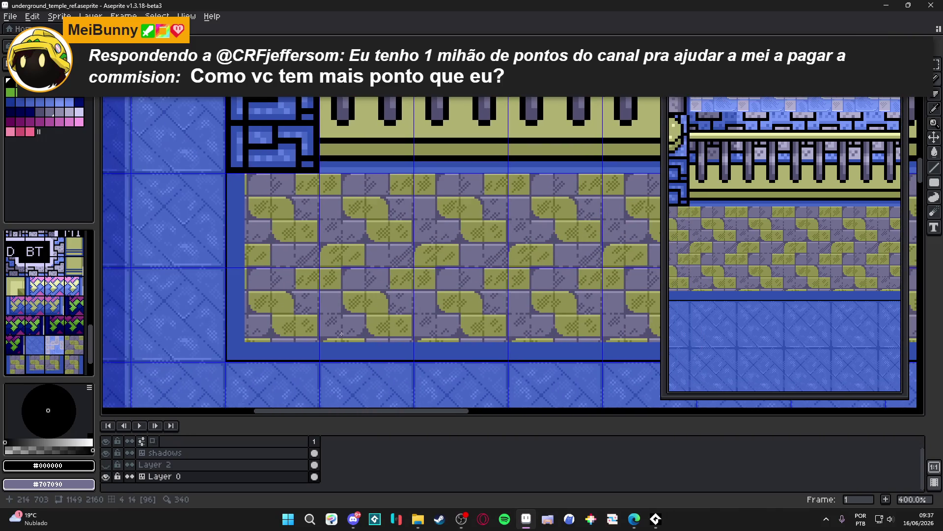
scroll(341, 333, "up", 3)
left_click(228, 326, "shift")
scroll(231, 327, "down", 2)
scroll(248, 283, "up", 2)
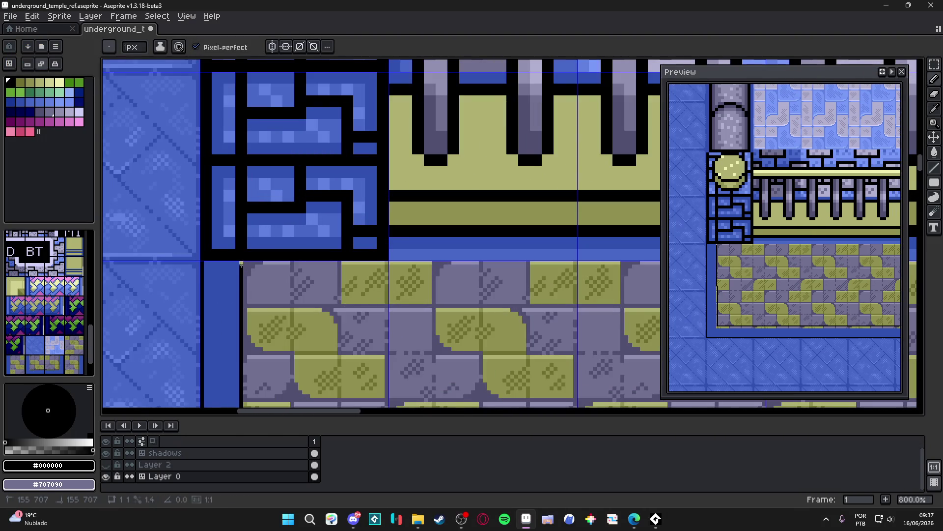
- Sample the frame's #3050b0 blue as the drawing colour and look over the outlined bricks
left_click(237, 266, "alt")
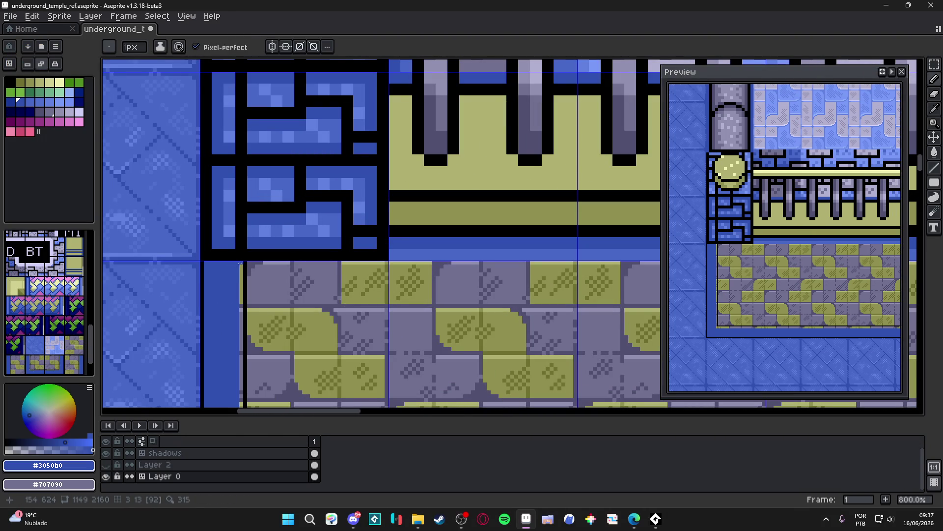
scroll(255, 352, "down", 5)
left_click(225, 306, "shift")
mouse_move(272, 311)
left_mouse_down()
mouse_move(242, 337)
mouse_move(350, 318)
mouse_move(237, 334)
left_mouse_up()
scroll(408, 300, "up", 2)
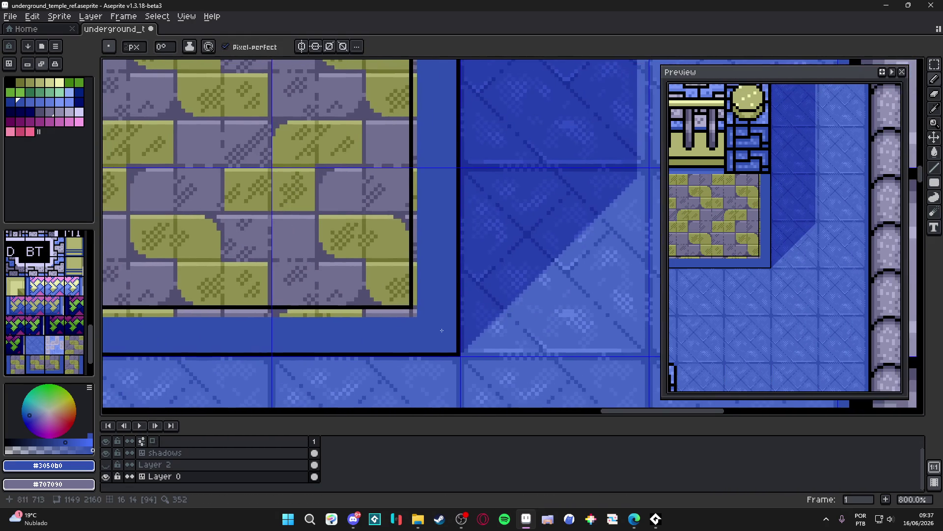
scroll(408, 301, "down", 2)
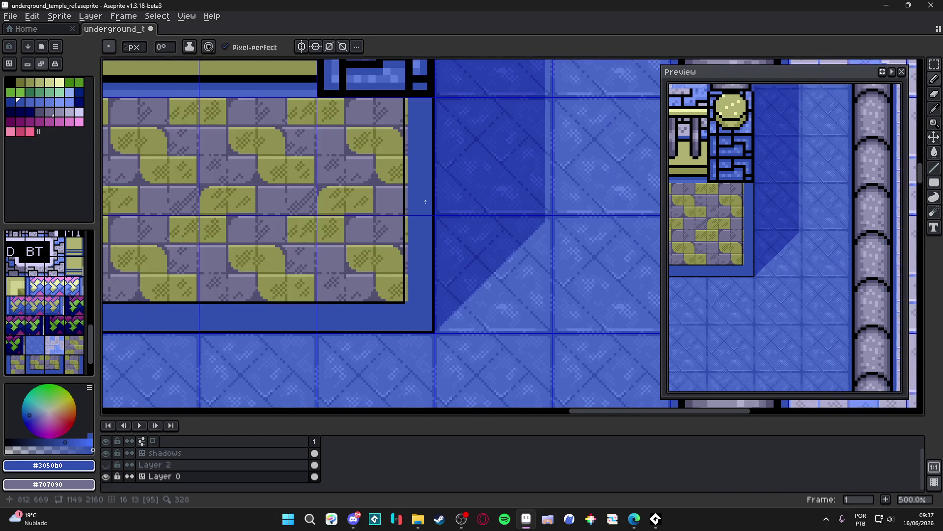
scroll(397, 233, "up", 2)
scroll(398, 231, "down", 8)
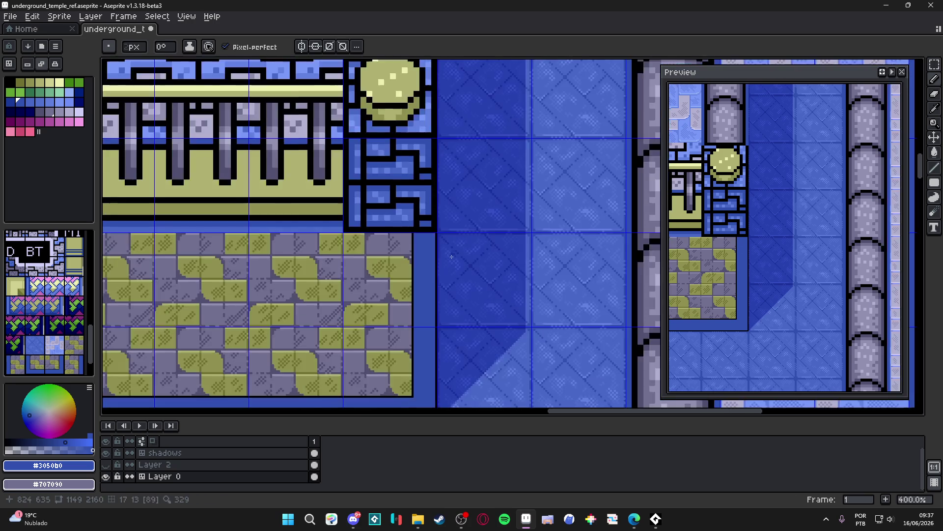
scroll(338, 259, "up", 1)
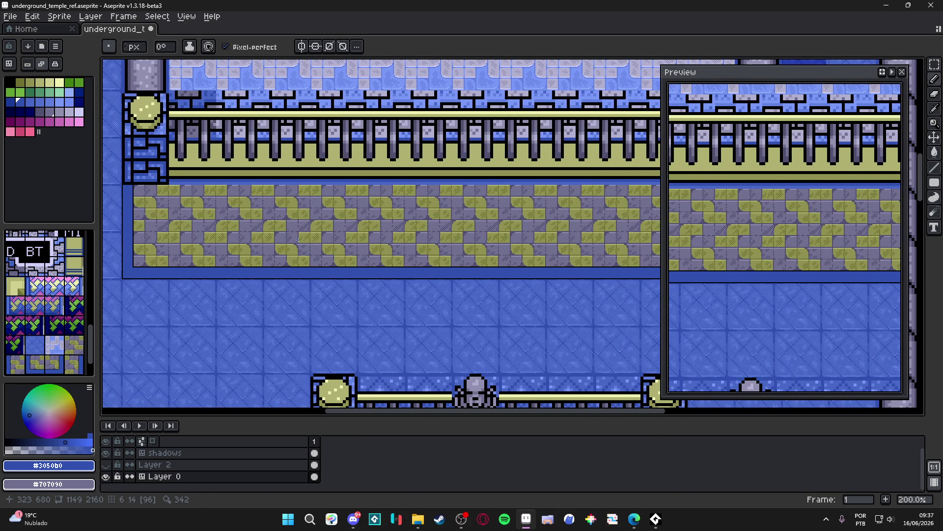
scroll(239, 216, "left", 2)
scroll(239, 217, "up", 1)
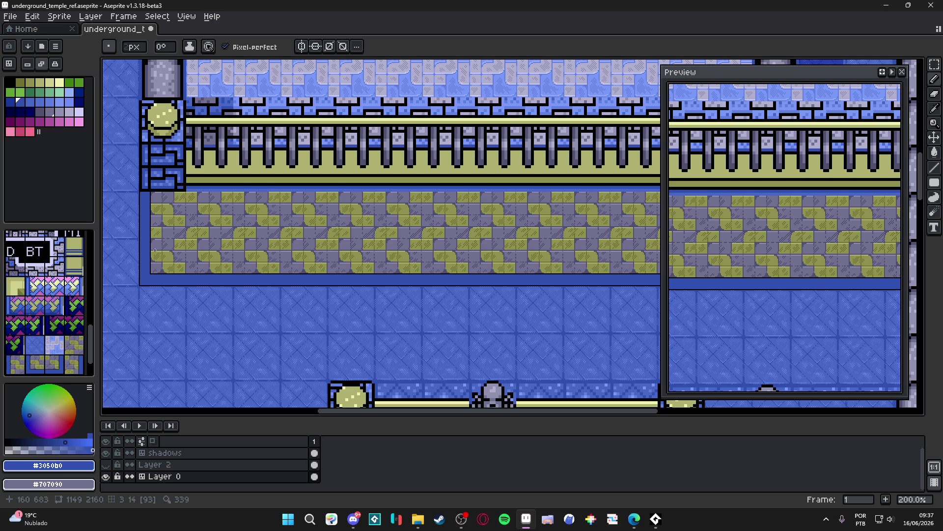
- Choose a lighter palette colour, then sample black from the border outline
scroll(154, 250, "up", 3)
scroll(146, 240, "up", 3)
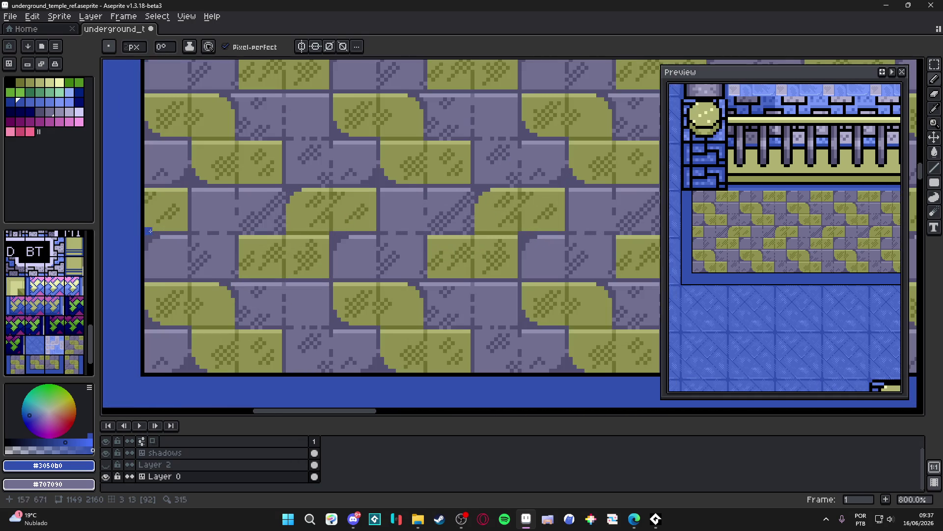
scroll(148, 238, "down", 2)
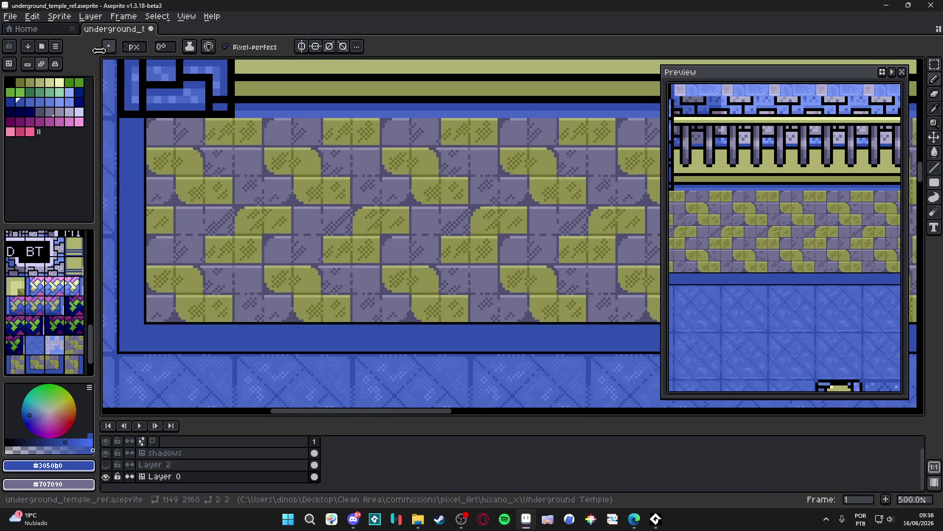
scroll(191, 137, "down", 2)
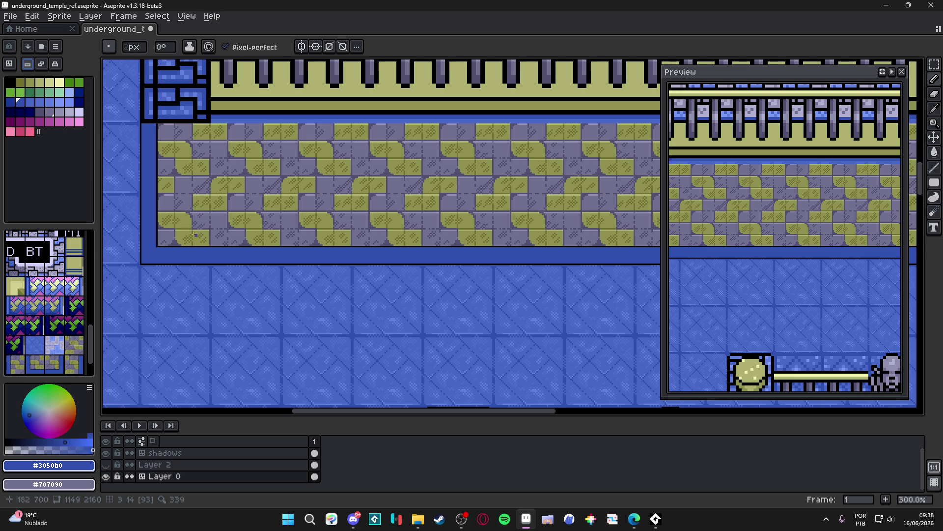
scroll(167, 244, "up", 3)
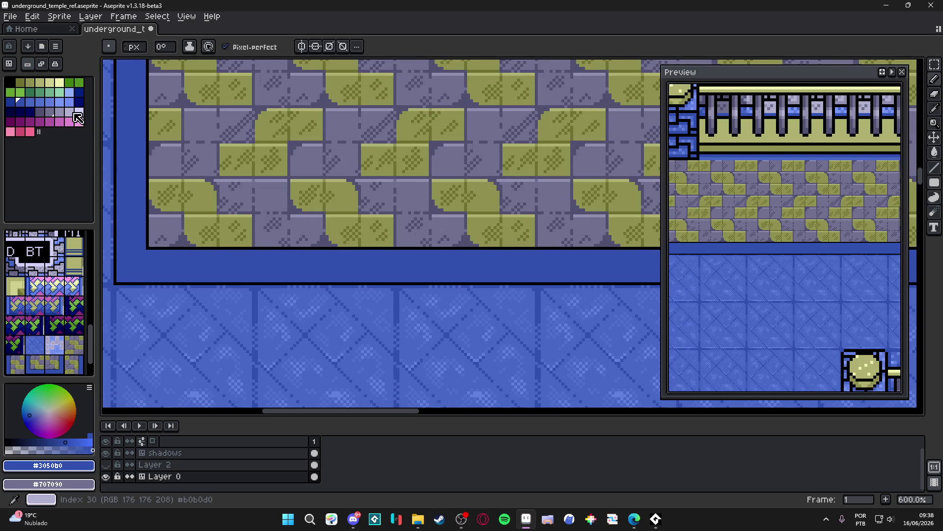
left_click(10, 101)
scroll(149, 239, "up", 4)
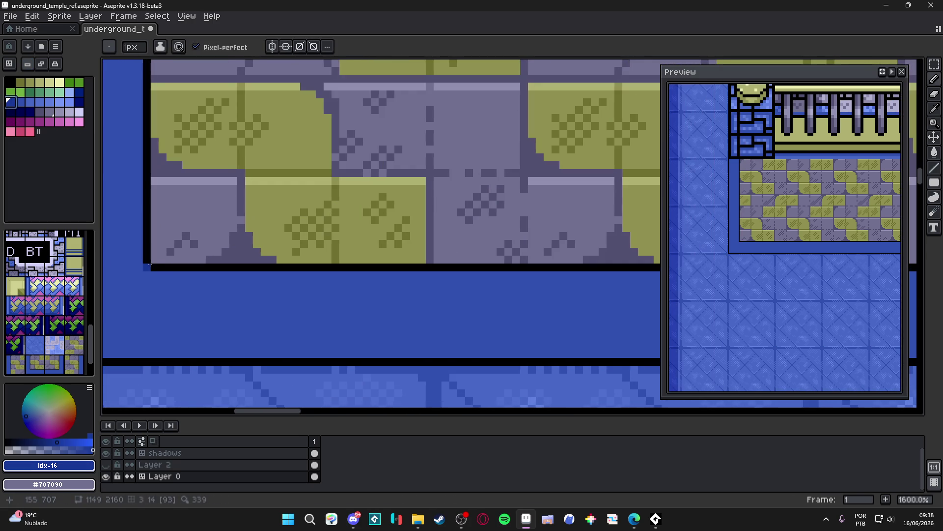
scroll(147, 276, "down", 2)
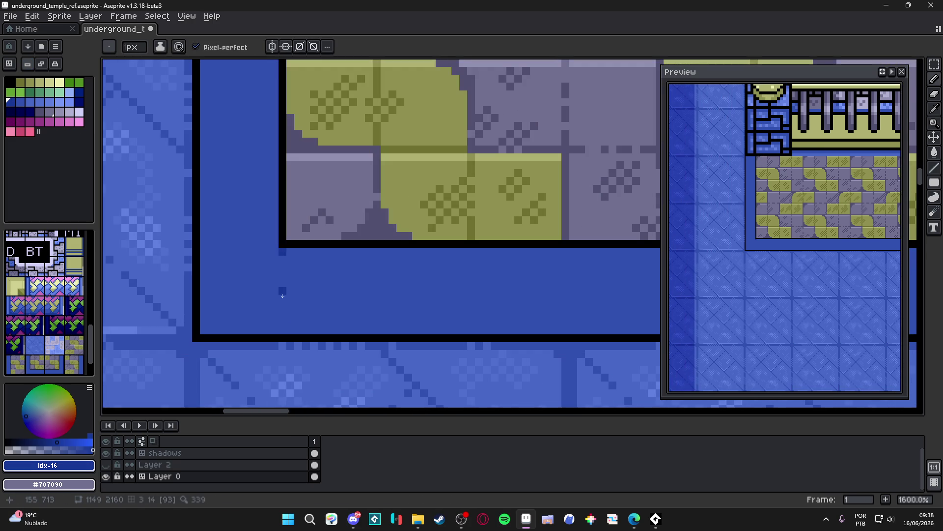
scroll(314, 252, "down", 3)
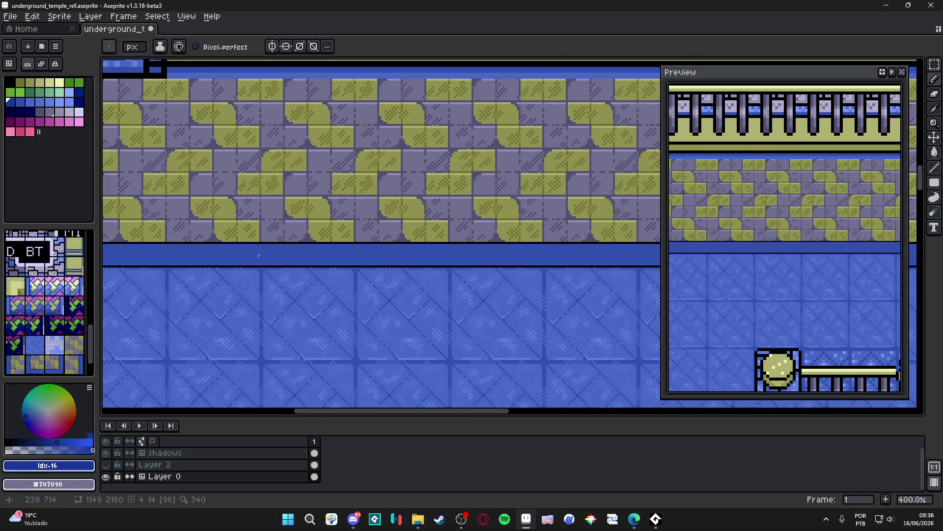
scroll(458, 258, "up", 3)
scroll(458, 257, "up", 2)
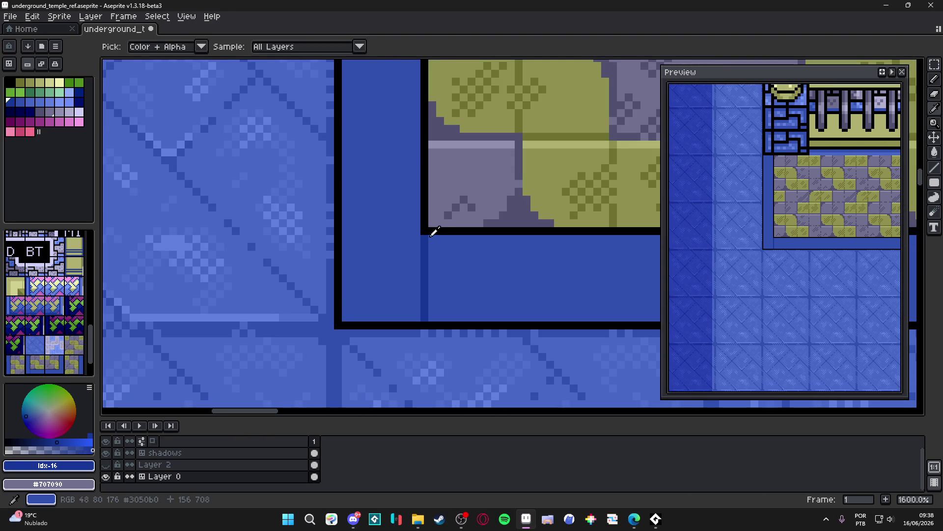
left_click(432, 231, "alt")
- Sample the ledge's dark blue #183898 and draw a vertical line down the ledge
scroll(435, 259, "down", 3)
scroll(435, 259, "up", 3)
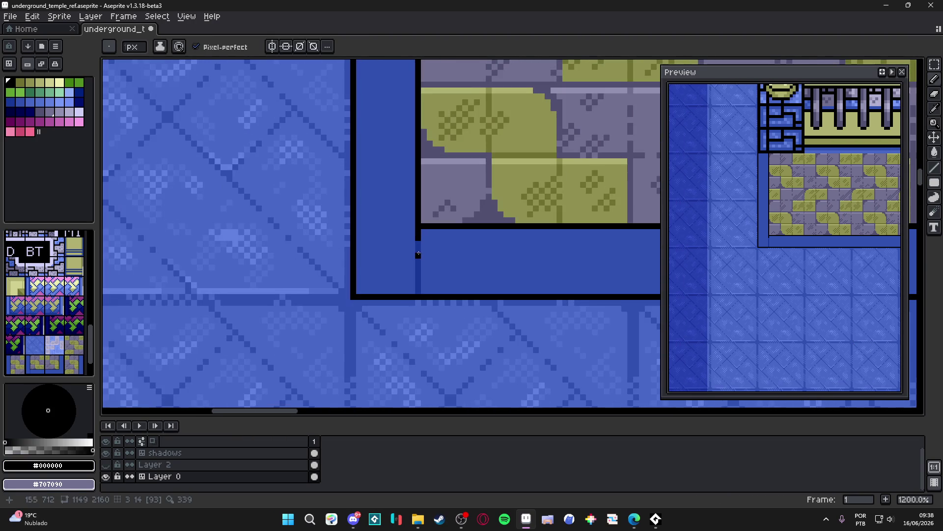
left_click(419, 285, "alt")
scroll(432, 283, "down", 5)
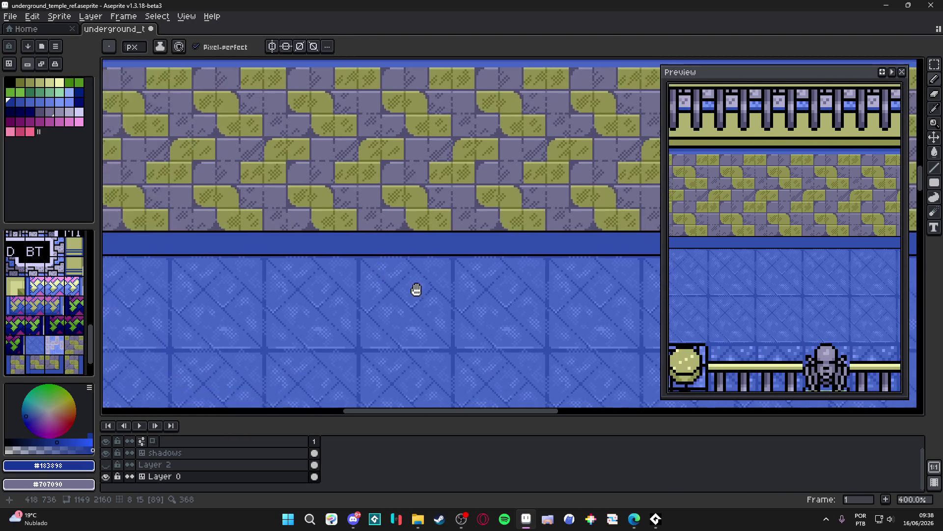
scroll(493, 218, "up", 7)
left_click_drag(493, 218, 491, 329)
- Fill the gap in the dark-blue column with black pixels and save the map
left_click(490, 196, "alt")
left_click_drag(491, 219, 494, 234)
scroll(495, 235, "down", 9)
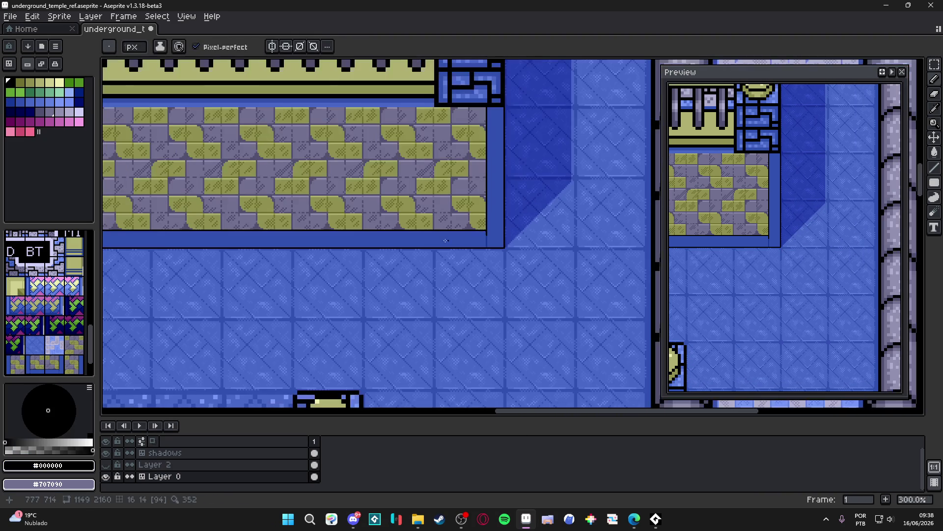
key("ctrl+s")
- Pan along the platform row and choose a lighter blue swatch next to #3050b0 for highlights
scroll(441, 246, "up", 2)
scroll(467, 243, "left", 4)
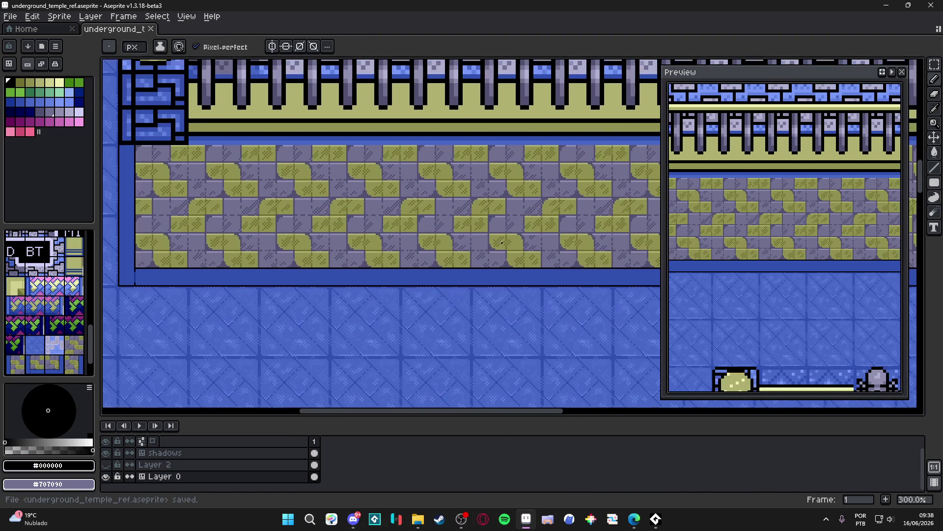
mouse_move(178, 214)
left_mouse_down()
mouse_move(309, 221)
mouse_move(231, 215)
left_mouse_up()
key("v")
key("b")
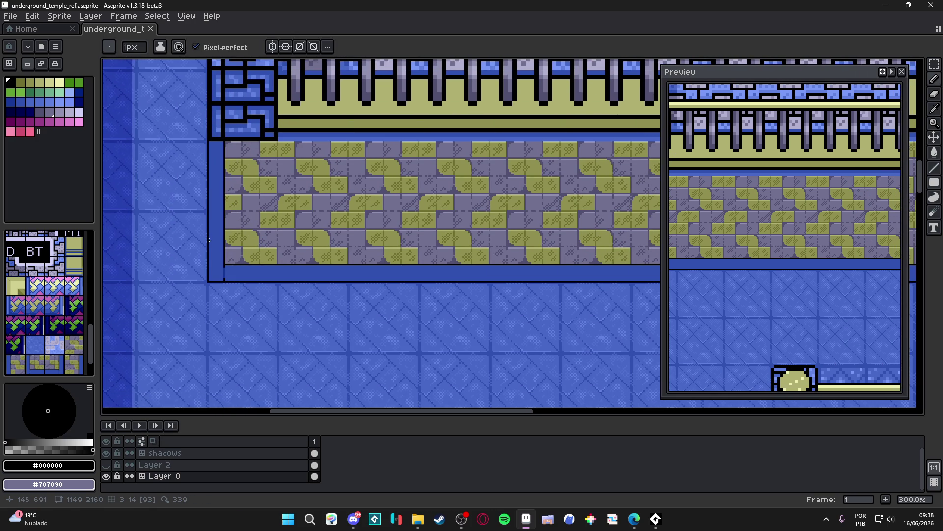
scroll(211, 246, "down", 1)
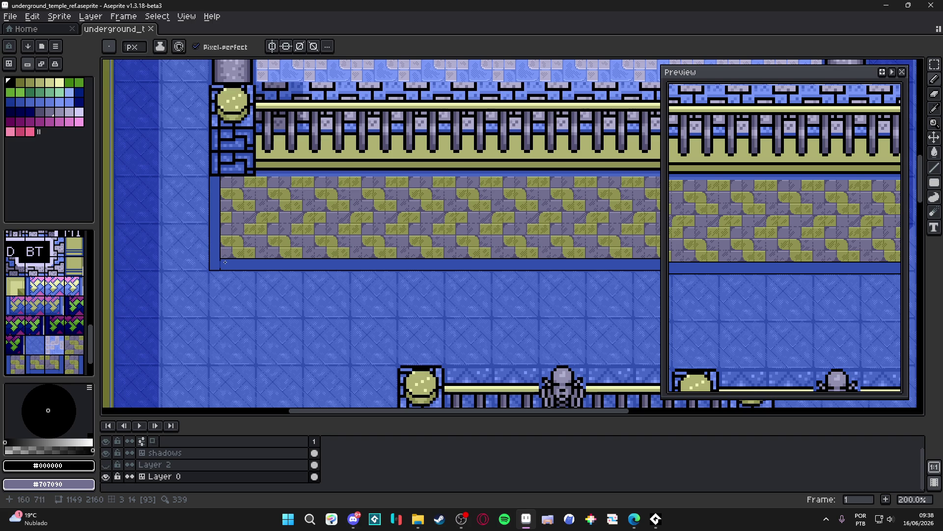
scroll(225, 262, "up", 5)
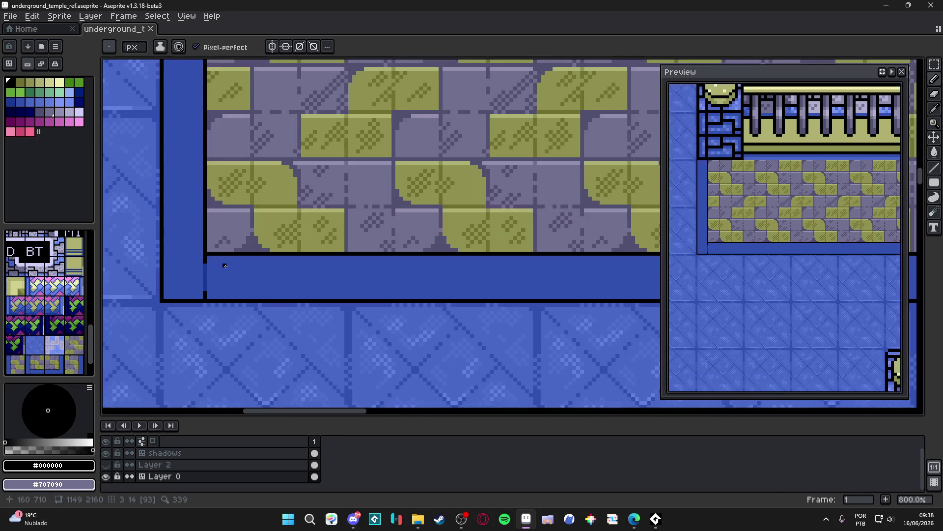
left_click(20, 102)
left_click(30, 104)
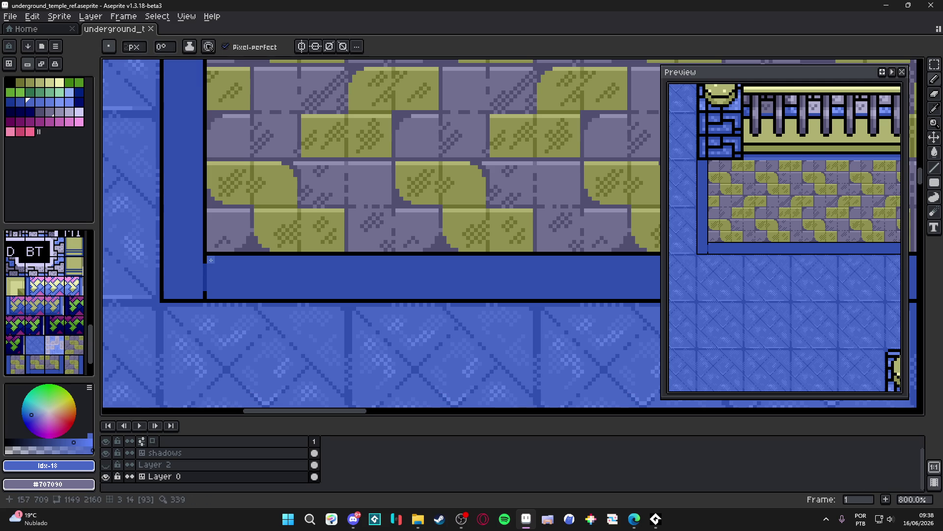
- Pan across the temple map to survey its tile rows and upper rooms
scroll(218, 258, "down", 3)
left_click_drag(457, 303, 432, 312)
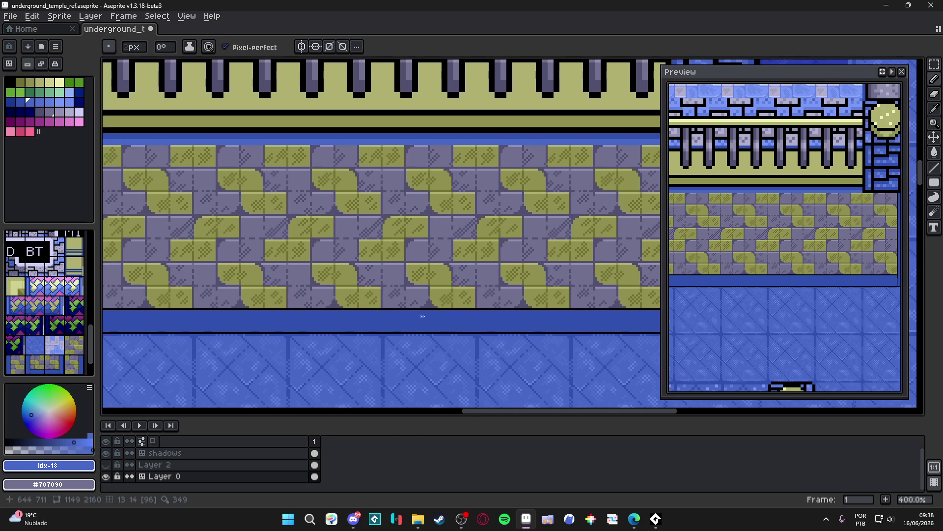
scroll(433, 313, "down", 2)
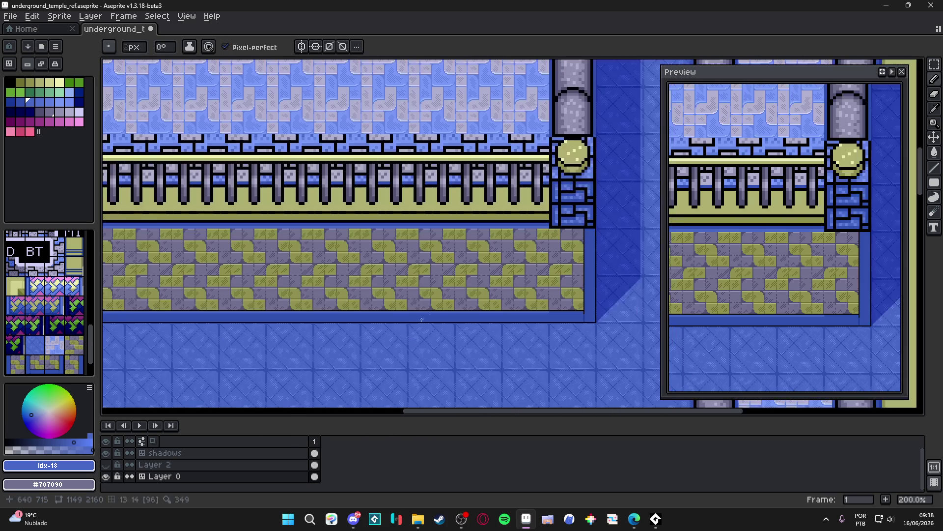
left_click_drag(505, 319, 526, 306)
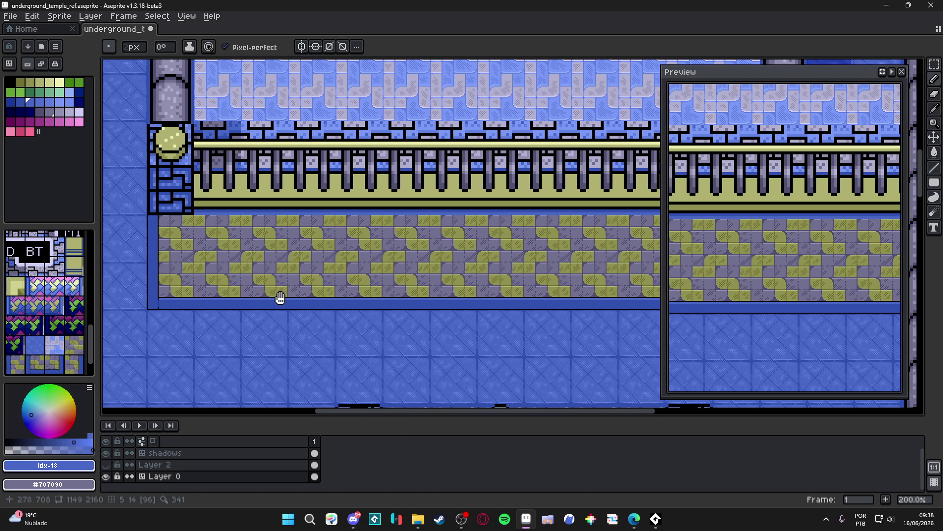
left_click_drag(278, 298, 369, 246)
scroll(369, 246, "down", 2)
mouse_move(445, 253)
left_mouse_down()
mouse_move(435, 272)
mouse_move(332, 349)
mouse_move(516, 323)
left_mouse_up()
left_click_drag(437, 317, 313, 308)
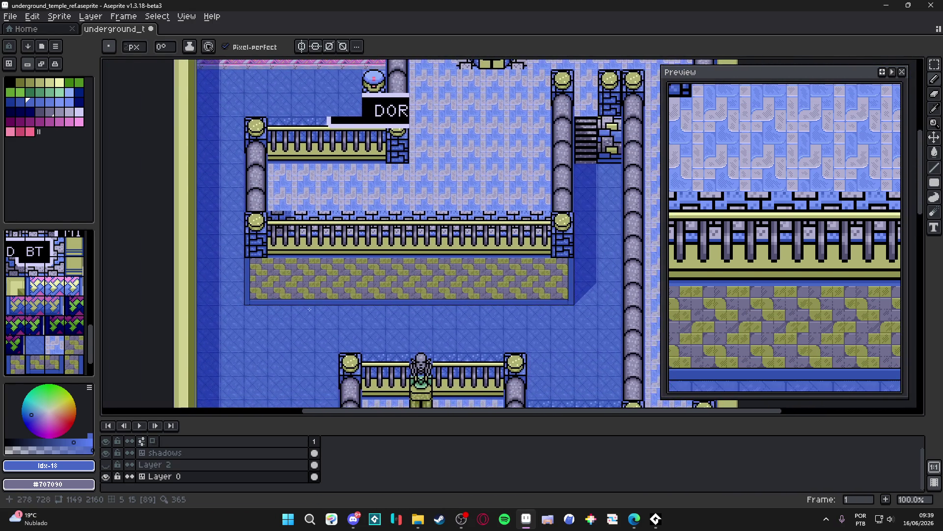
scroll(261, 302, "up", 4)
- Save the map and bring the lower tile rows' left end into view
scroll(261, 303, "down", 4)
key("ctrl+s")
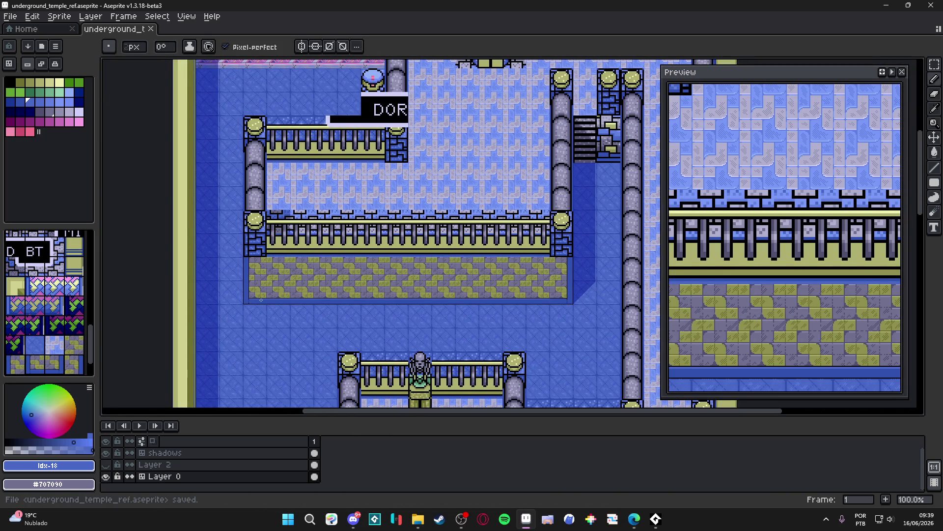
mouse_move(296, 230)
left_mouse_down()
mouse_move(276, 236)
mouse_move(274, 330)
mouse_move(291, 312)
mouse_move(309, 261)
left_mouse_up()
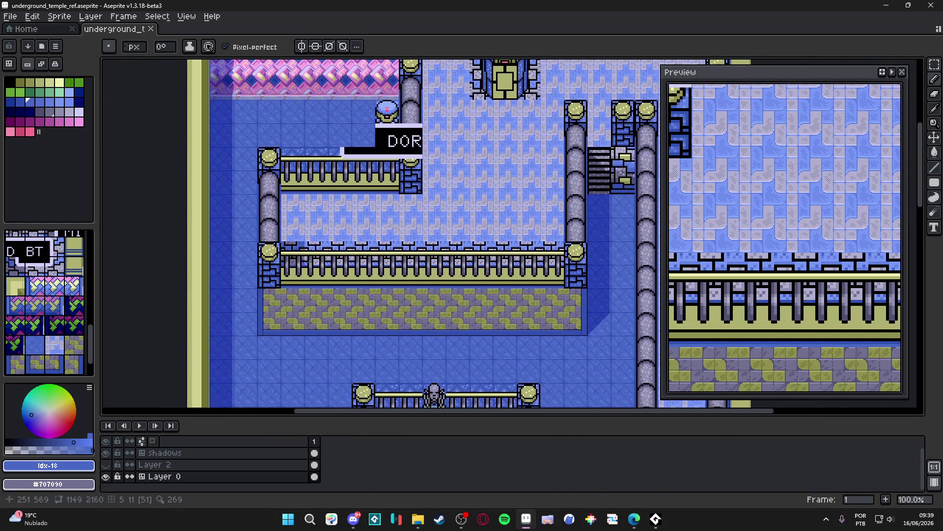
scroll(266, 320, "up", 4)
left_click_drag(263, 319, 287, 311)
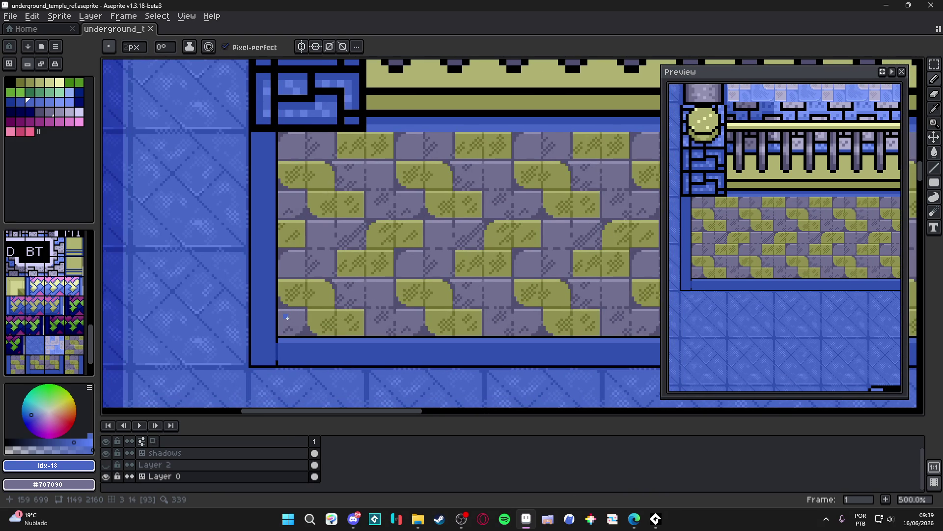
scroll(307, 346, "up", 1)
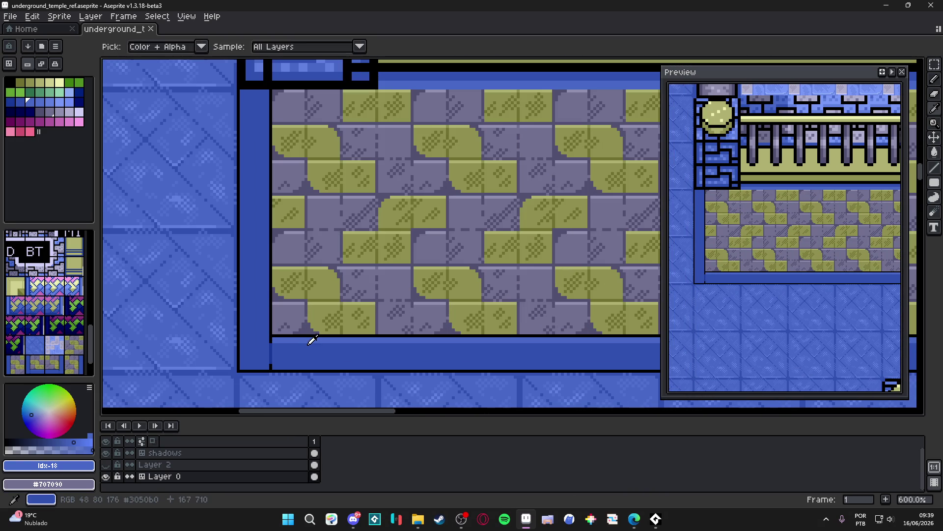
- Sample the #3050b0 ledge blue, then draw a lighter-blue highlight along the ledge top
left_click(307, 345, "alt")
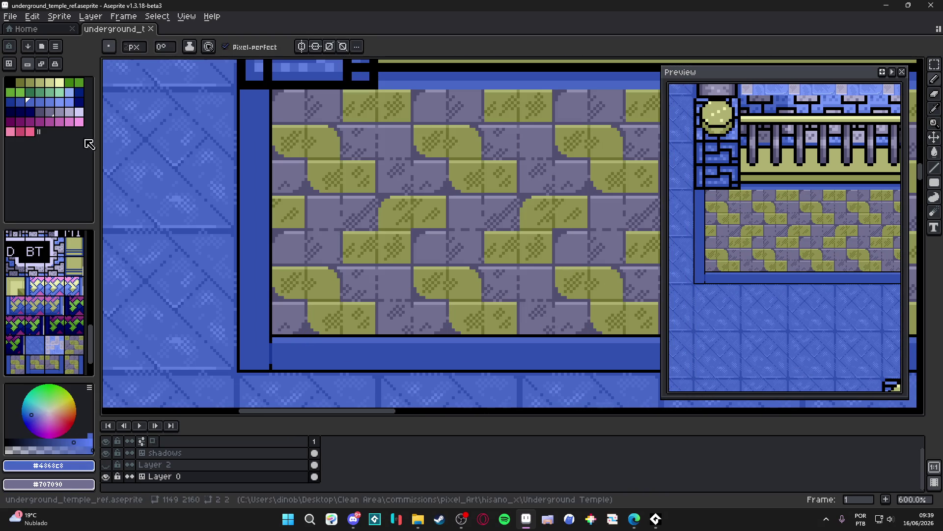
left_click(310, 325)
scroll(277, 347, "up", 4)
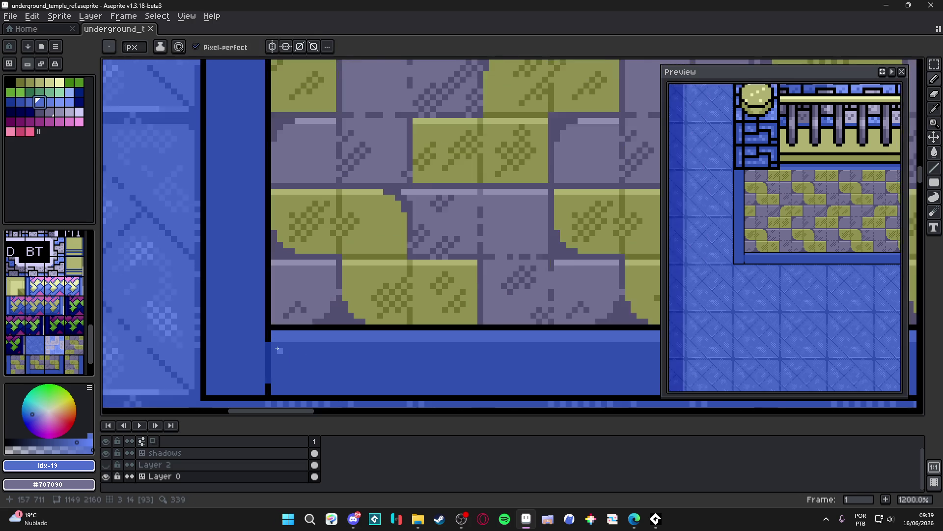
left_click_drag(277, 347, 364, 348)
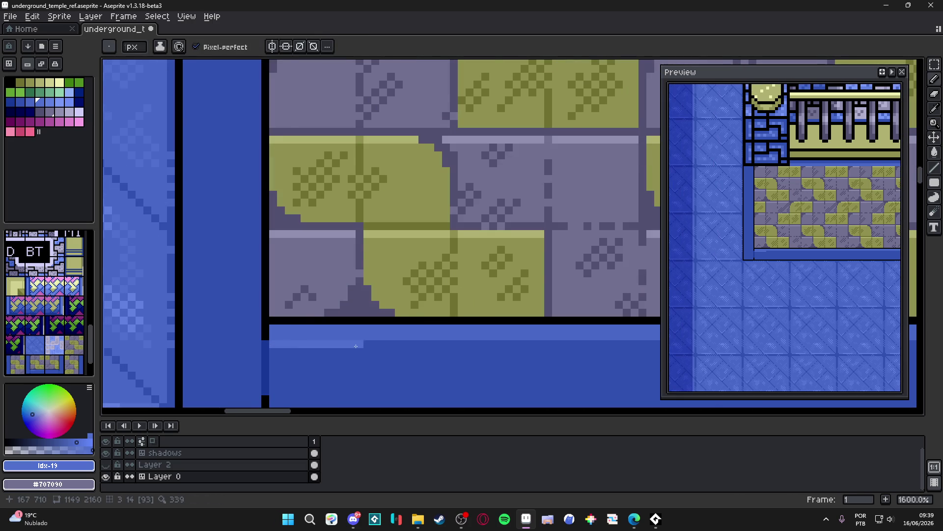
scroll(364, 348, "down", 4)
scroll(350, 350, "up", 1)
scroll(349, 350, "down", 1)
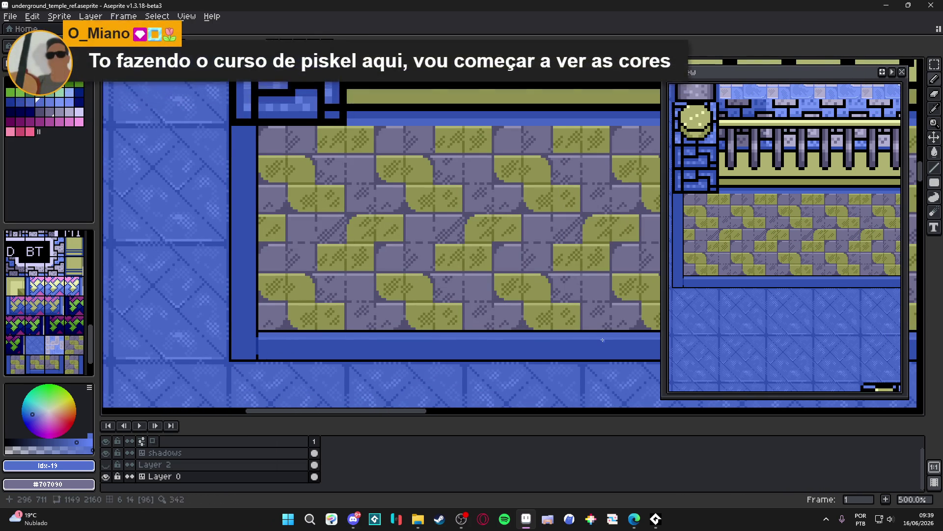
- Save underground_temple_ref.aseprite and switch over to Microsoft Edge
scroll(392, 333, "down", 3)
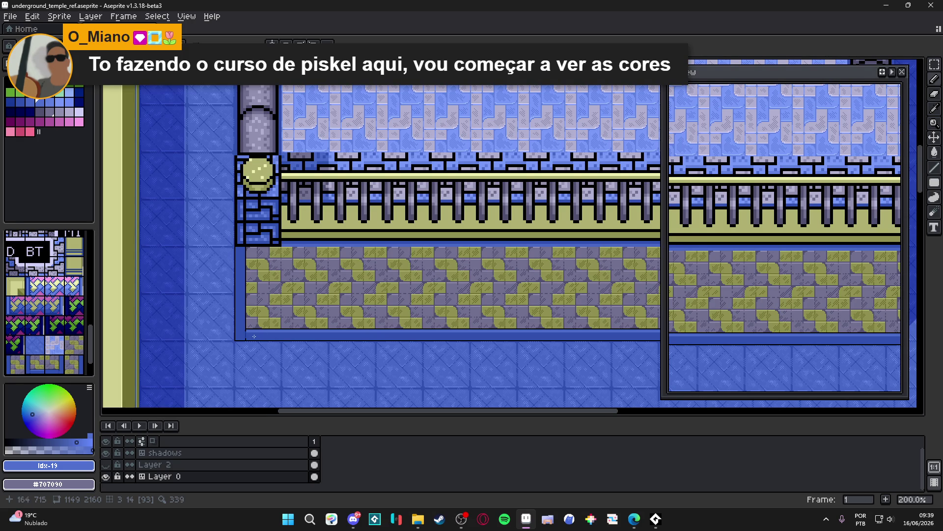
key("ctrl+s")
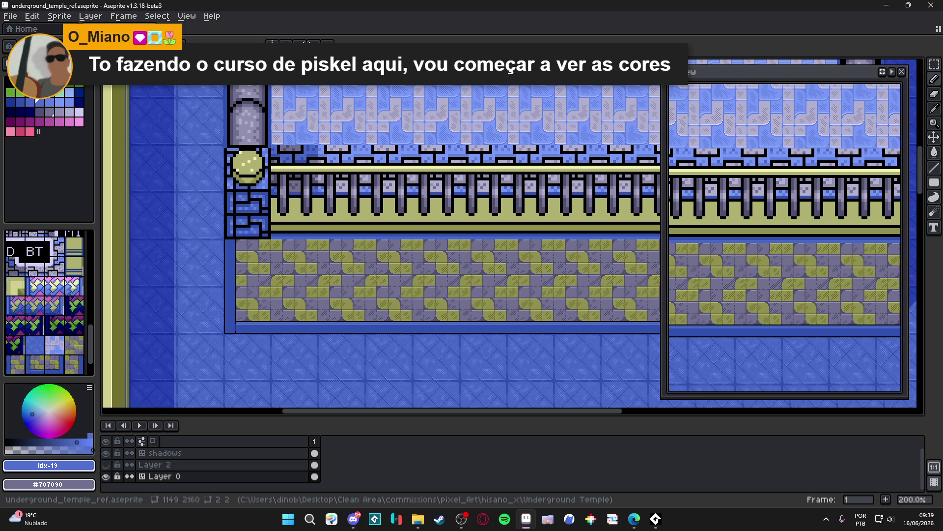
key("alt+Tab")
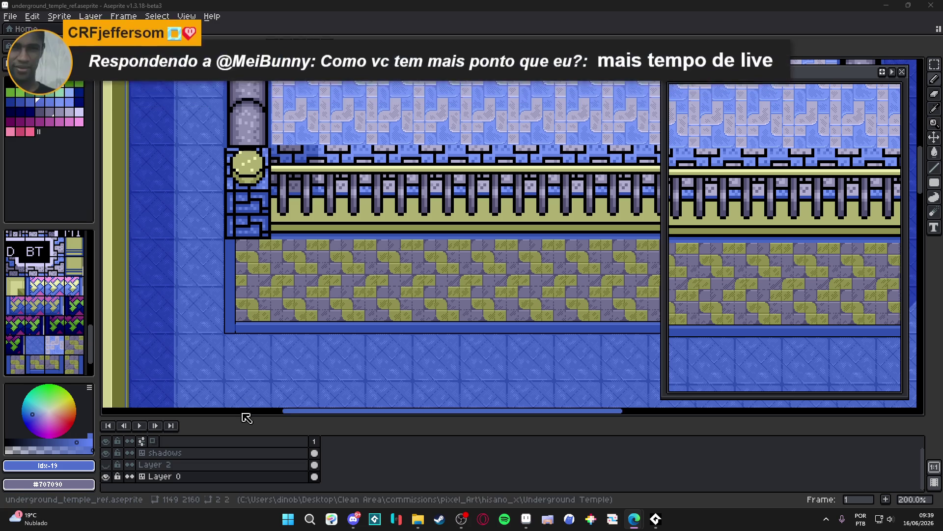
- Sample the ledge's dark #183898 blue and paint a dark dithered stroke along the ledge
scroll(222, 324, "up", 8)
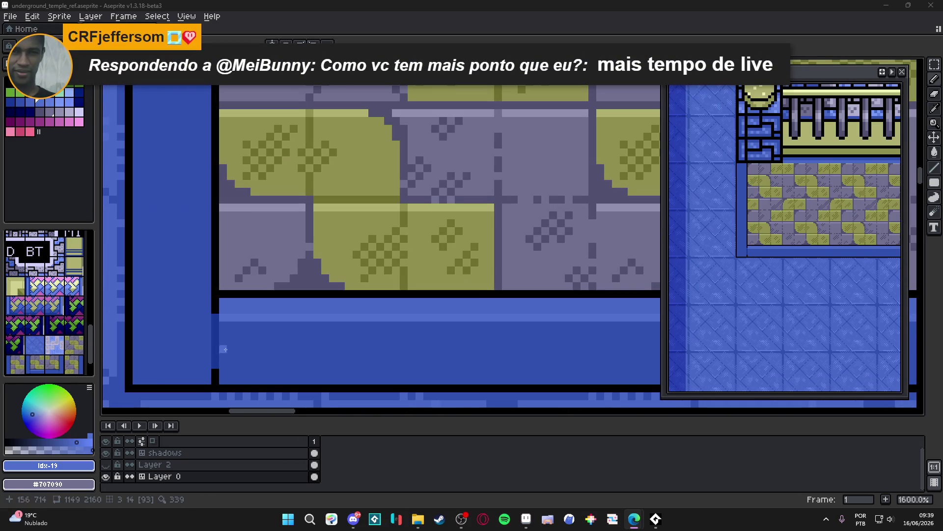
left_click(221, 346, "alt")
left_click(225, 342, "alt")
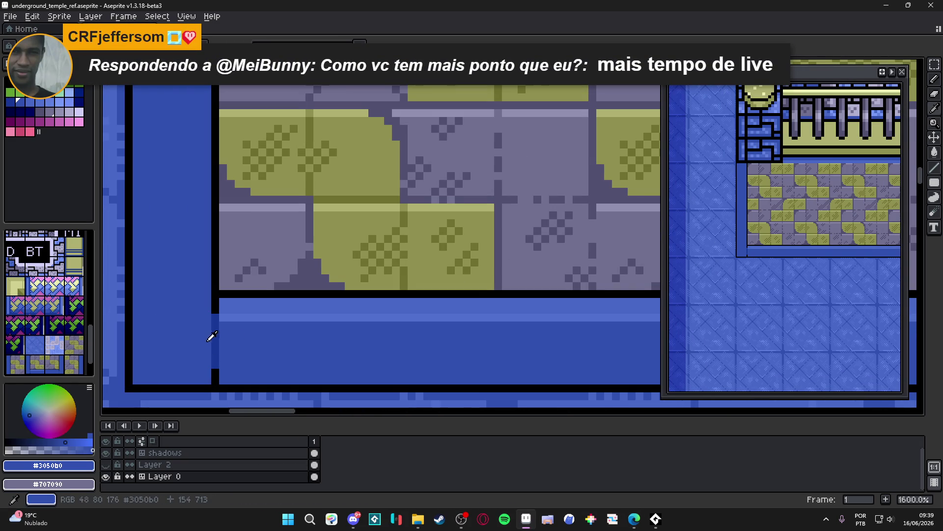
left_click(212, 338, "alt")
left_click(262, 349)
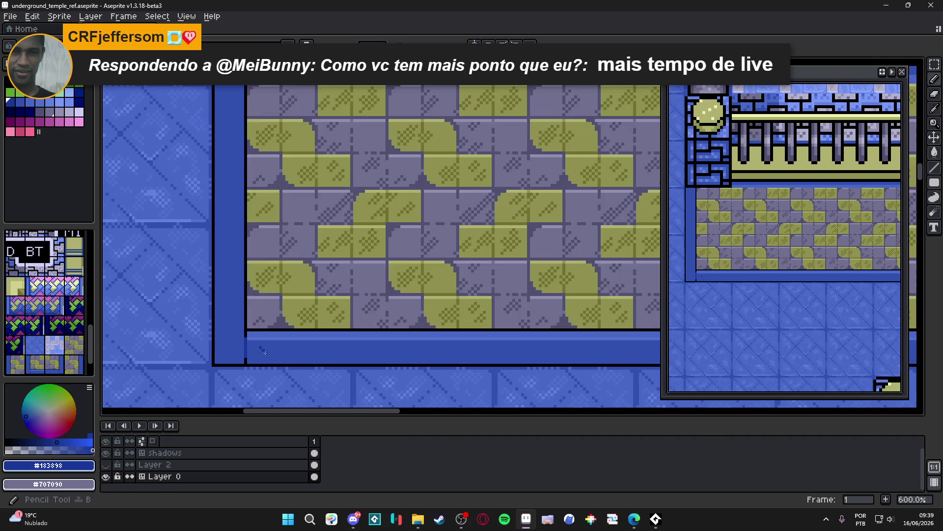
scroll(258, 344, "down", 3)
left_click_drag(264, 353, 367, 357)
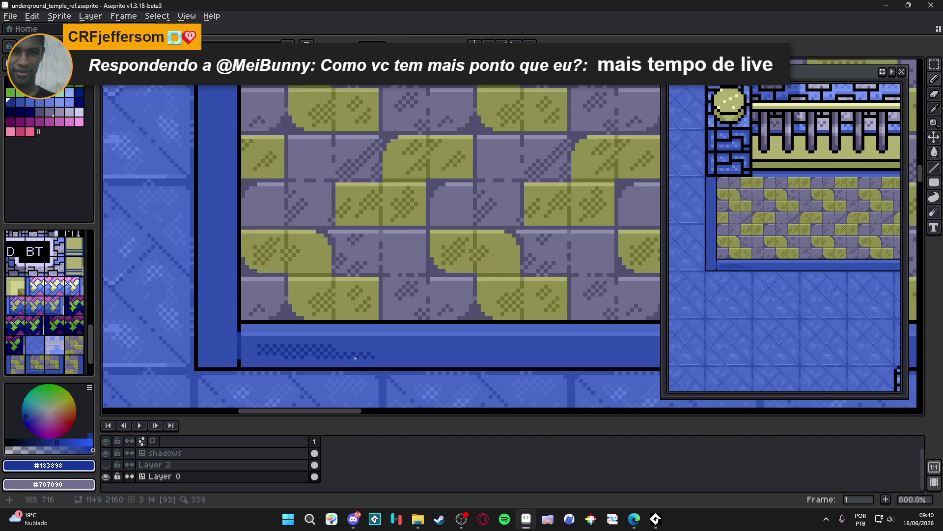
- Set the primary and secondary colours to the ledge's dark and #3050b0 blues
left_click(349, 343, "alt")
right_click(313, 357, "alt")
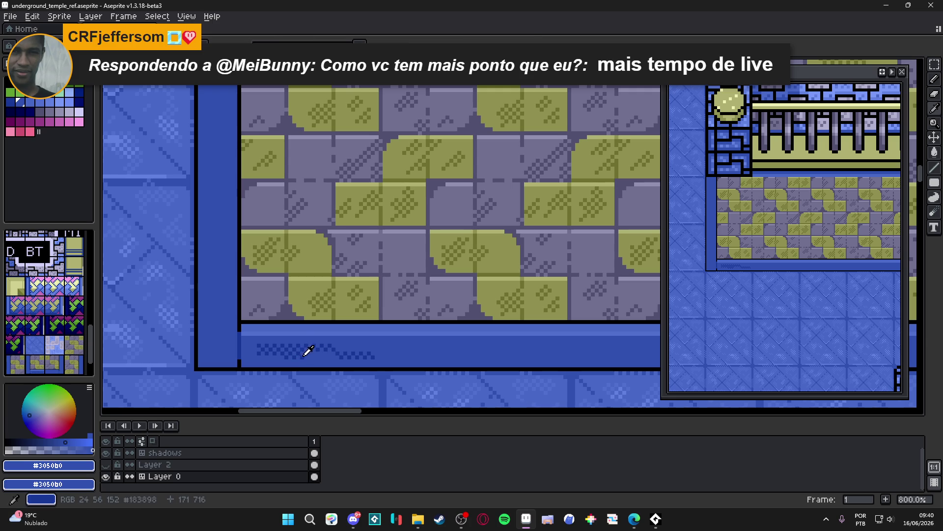
left_click(305, 354, "alt")
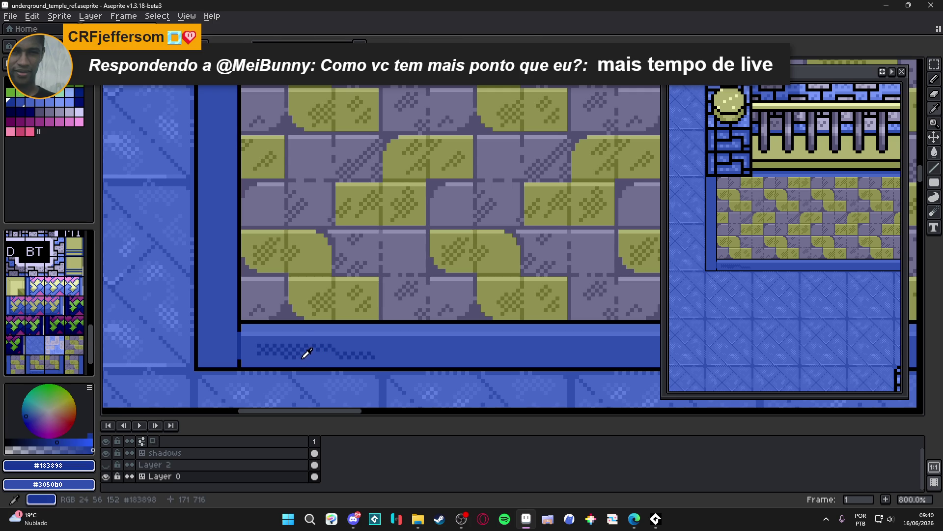
right_click(305, 354, "alt")
left_click(303, 358, "alt")
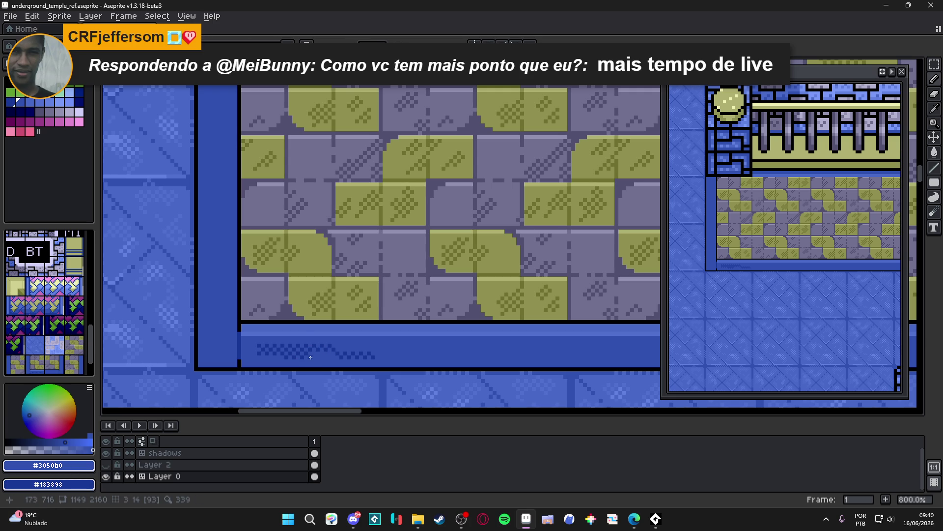
- Draw a dotted line along the blue ledge strip and extend it toward the pillar corner
scroll(315, 357, "down", 4)
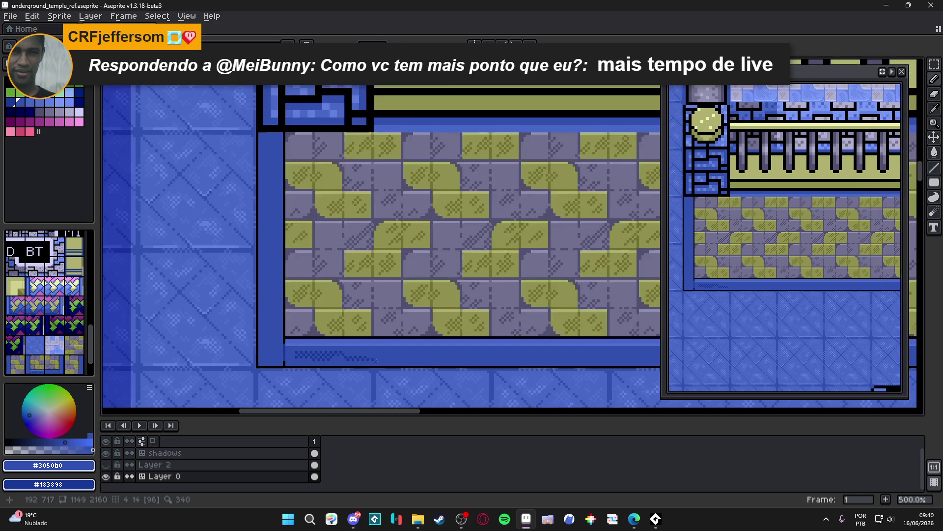
scroll(401, 364, "up", 2)
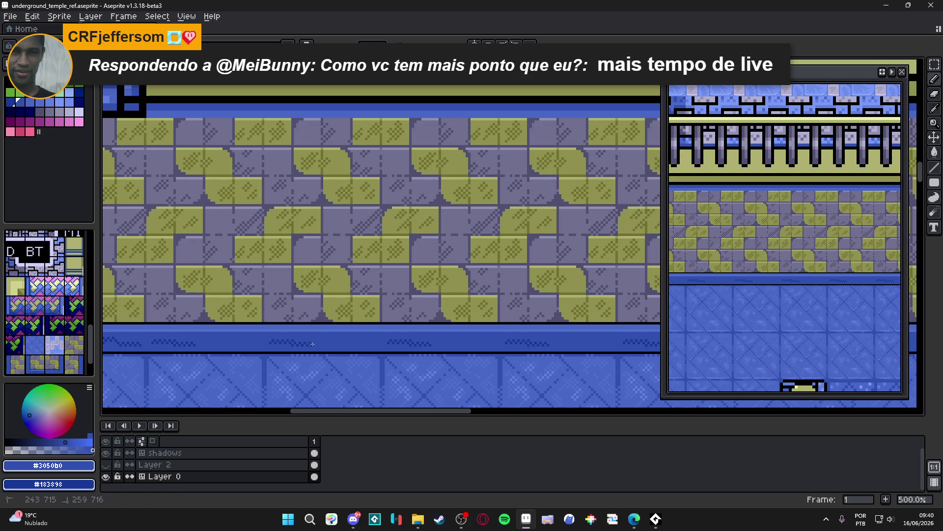
scroll(320, 340, "up", 1)
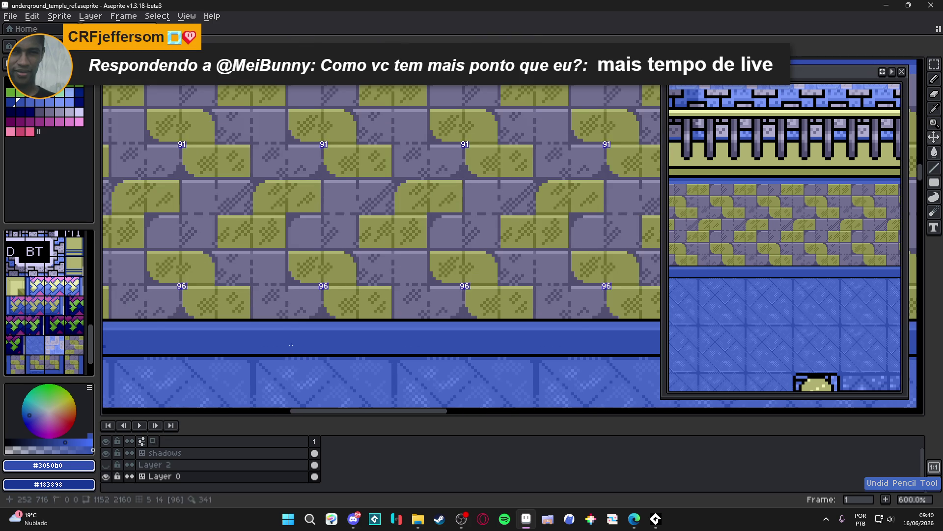
left_click(337, 343, "shift")
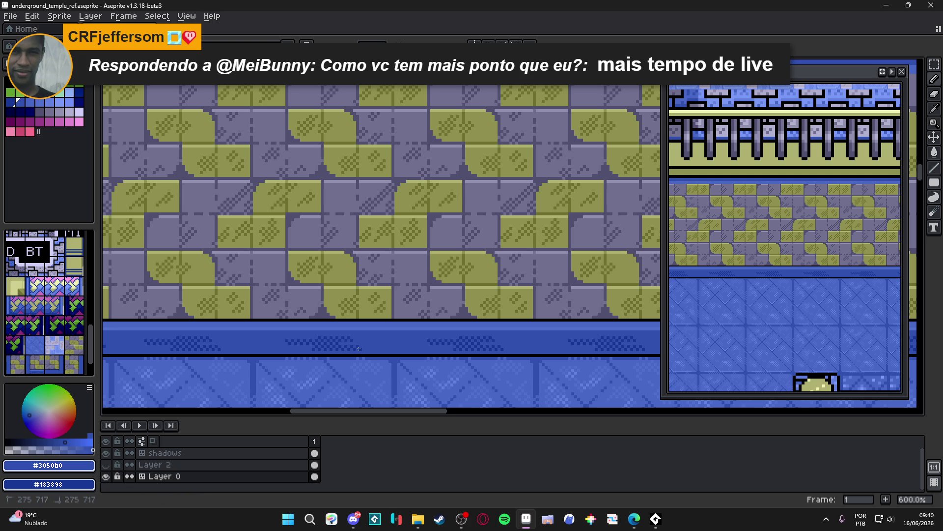
scroll(380, 368, "down", 4)
scroll(378, 370, "up", 5)
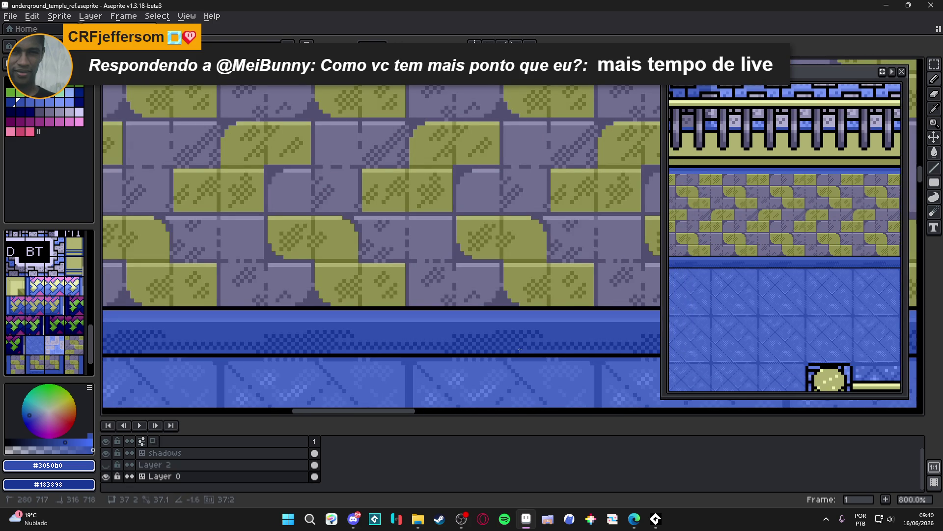
left_click_drag(520, 347, 520, 347)
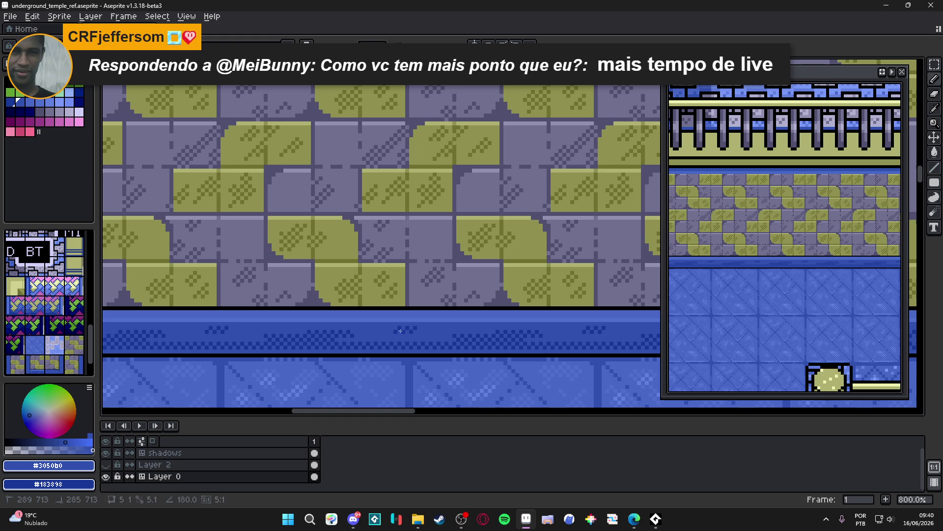
scroll(414, 332, "down", 5)
left_click_drag(448, 351, 347, 327)
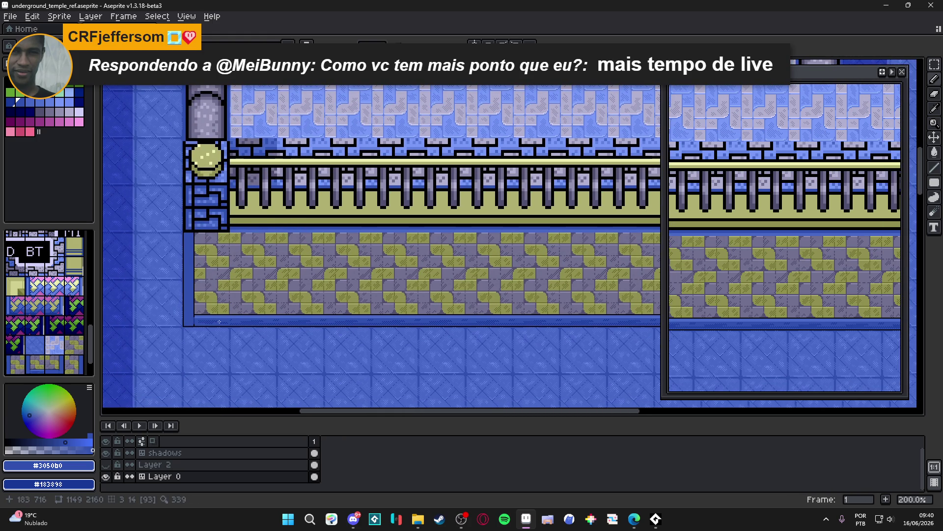
scroll(209, 318, "down", 1)
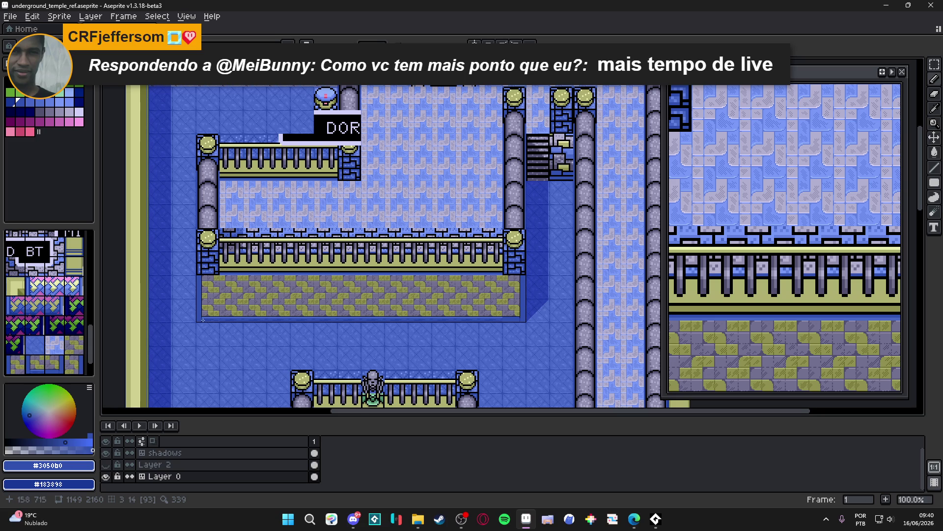
- Draw the first dark dotted stroke down the blue column at the platform's left edge
mouse_move(200, 307)
left_mouse_down()
mouse_move(267, 306)
mouse_move(239, 284)
left_mouse_up()
scroll(228, 311, "up", 3)
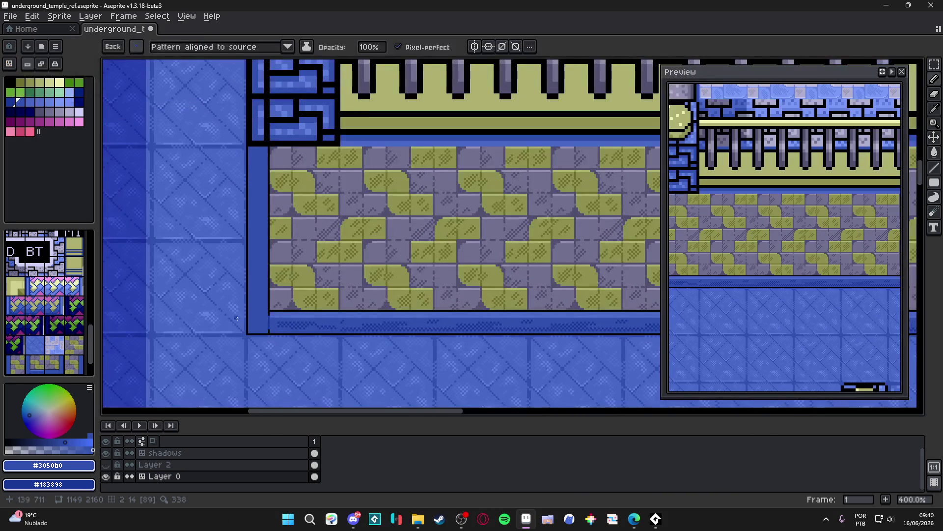
scroll(253, 181, "up", 1)
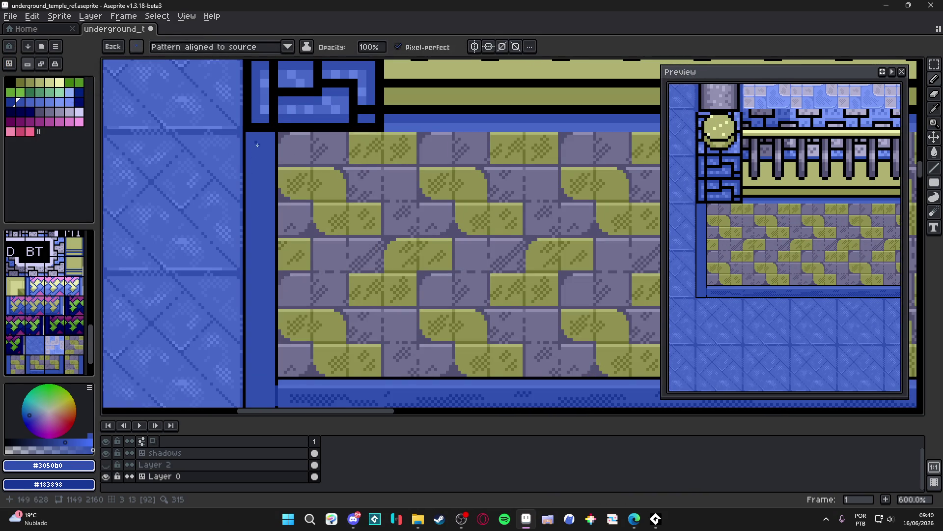
left_click_drag(257, 144, 256, 197)
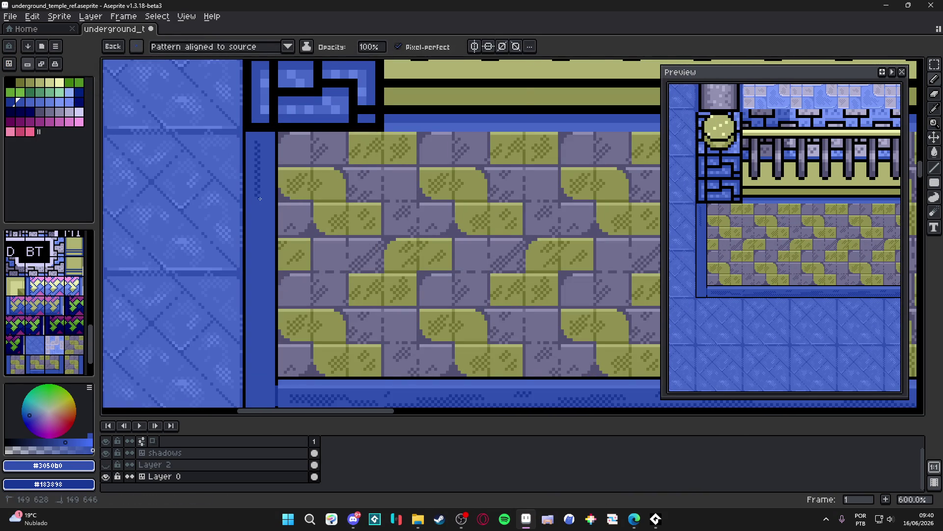
- Show the tile grid and extend the dotted strokes further down the left blue column
key("ctrl+apostrophe")
scroll(263, 195, "up", 1)
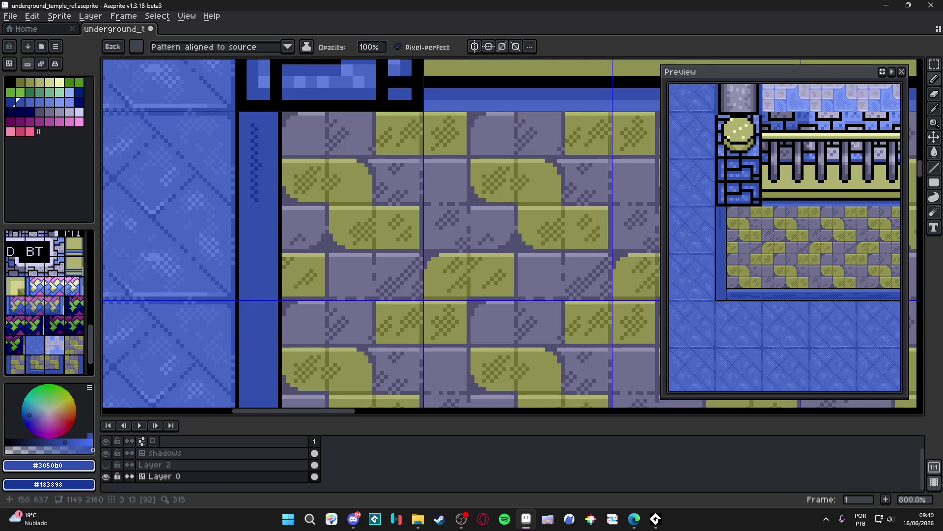
left_click_drag(263, 161, 262, 272)
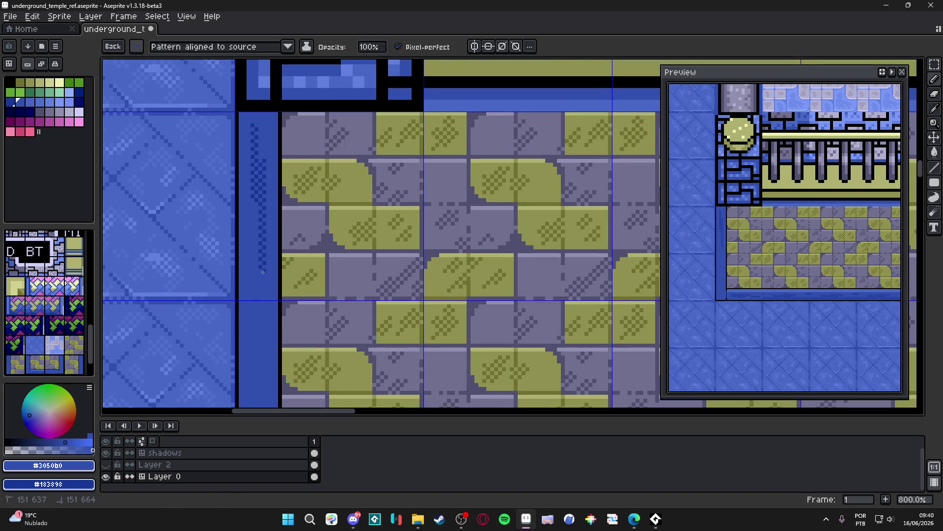
left_click_drag(255, 205, 257, 231)
scroll(258, 231, "down", 4)
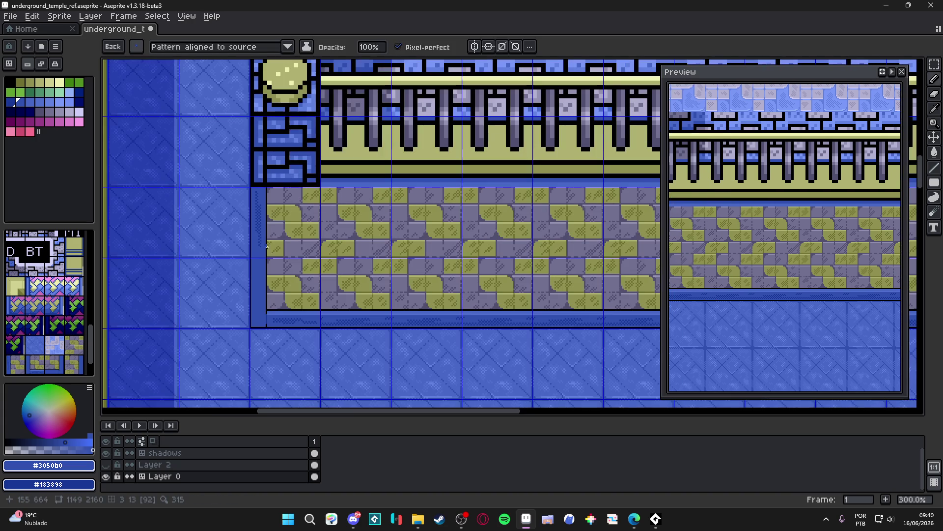
scroll(270, 255, "up", 2)
scroll(252, 253, "up", 1)
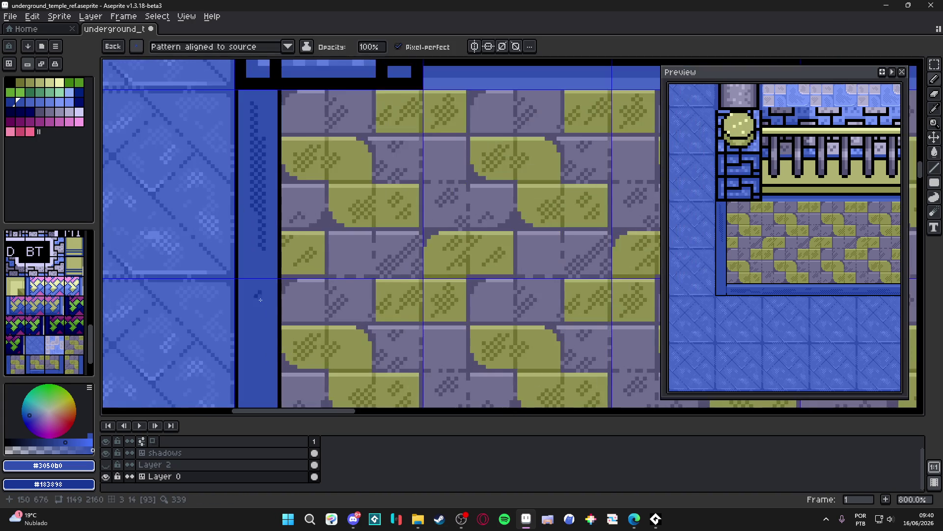
scroll(254, 254, "up", 1)
scroll(243, 235, "down", 5)
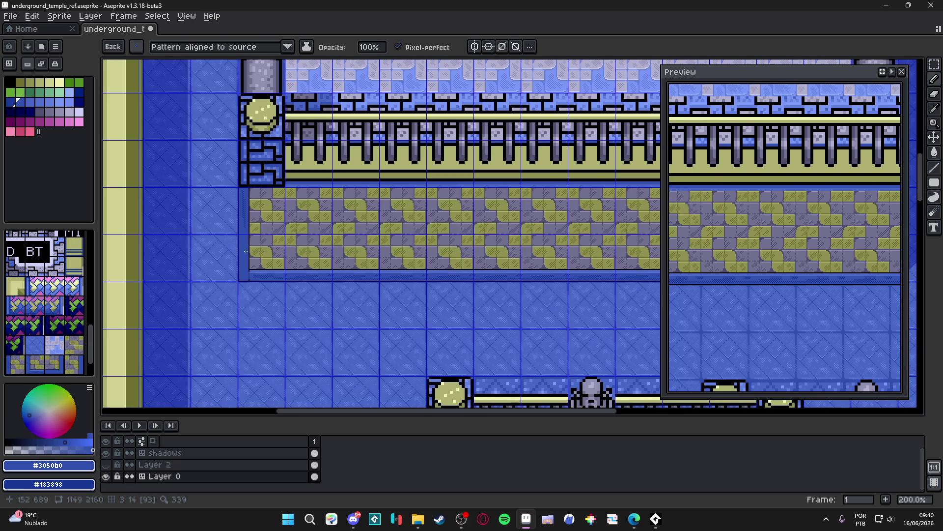
scroll(245, 253, "down", 1)
left_click_drag(386, 265, 375, 265)
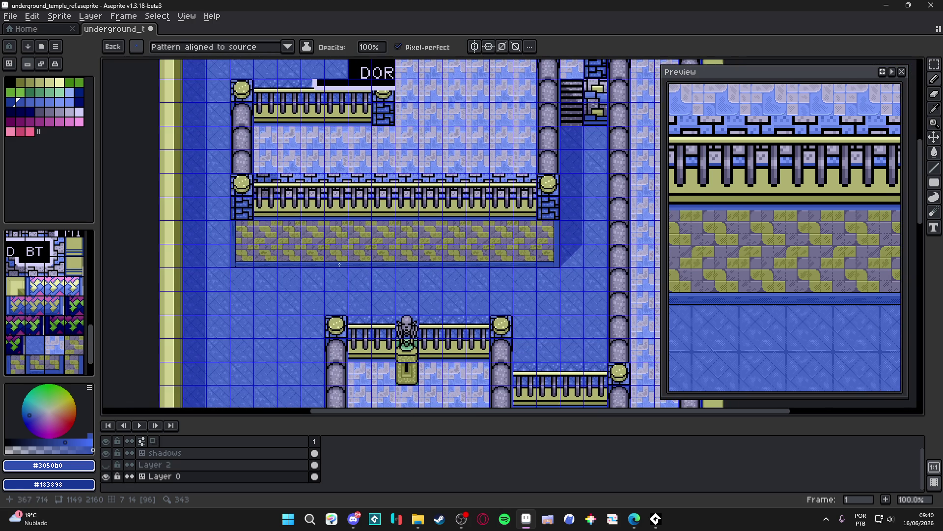
- Select the platform's bottom ledge strip plus its left side column with Rectangular Marquee
key("m")
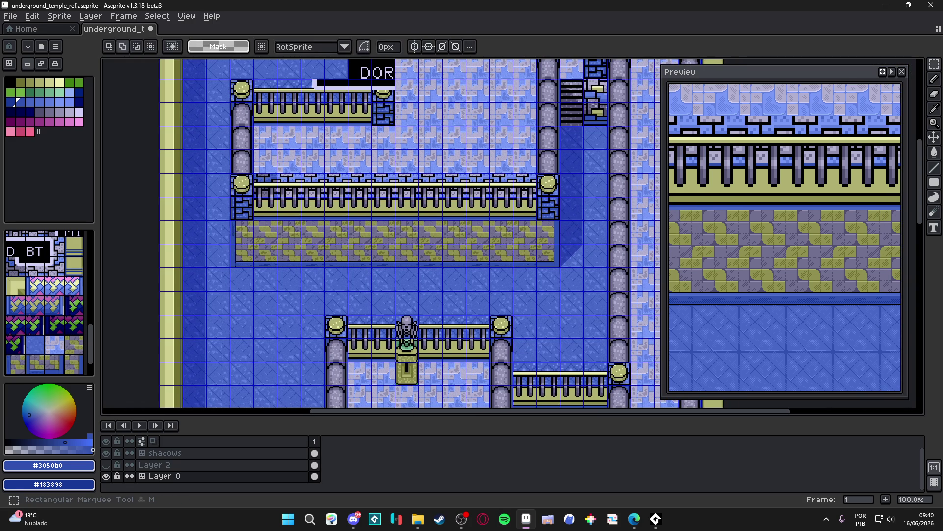
scroll(240, 231, "up", 1)
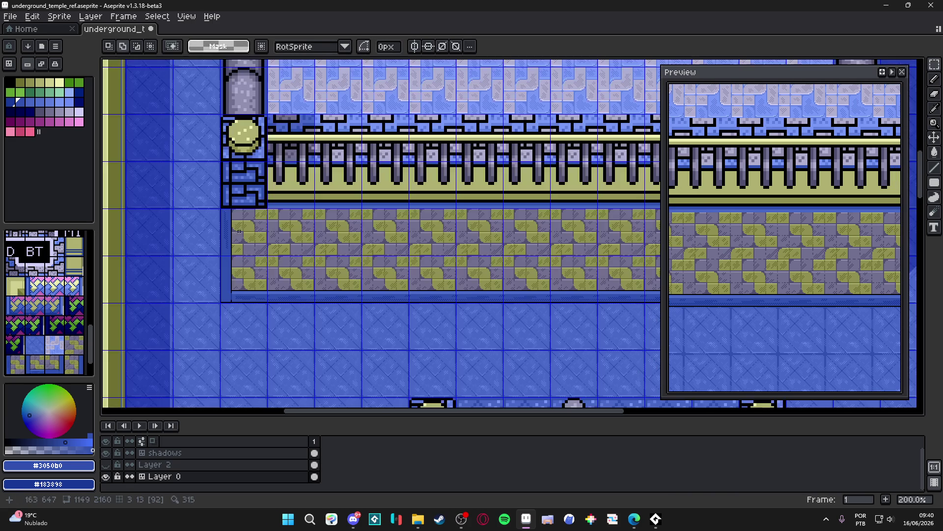
scroll(267, 291, "up", 3)
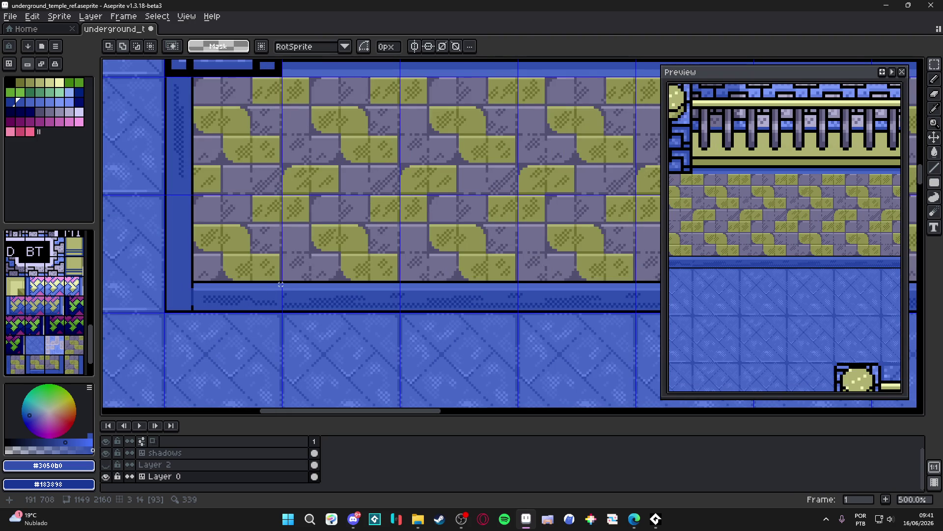
mouse_move(280, 282)
left_mouse_down()
mouse_move(260, 297)
mouse_move(165, 311)
left_mouse_up()
scroll(162, 285, "up", 1)
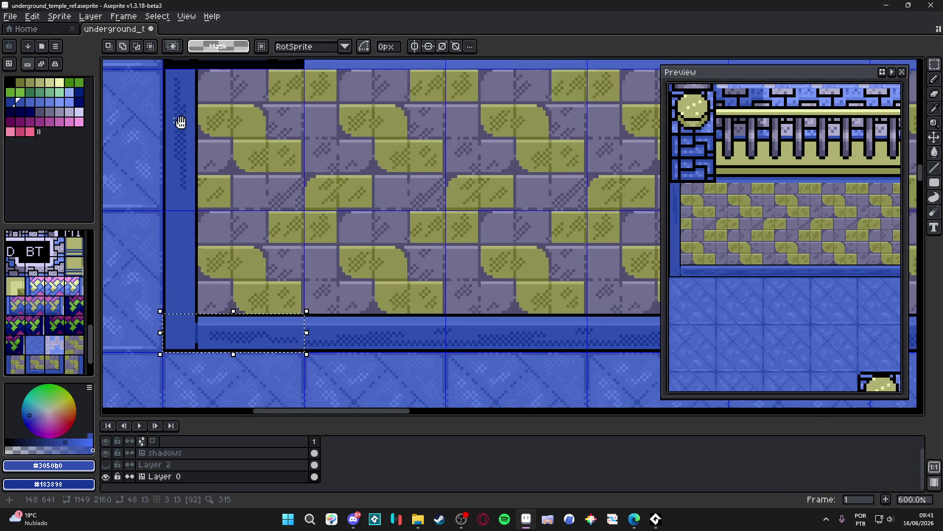
left_click_drag(256, 101, 221, 383)
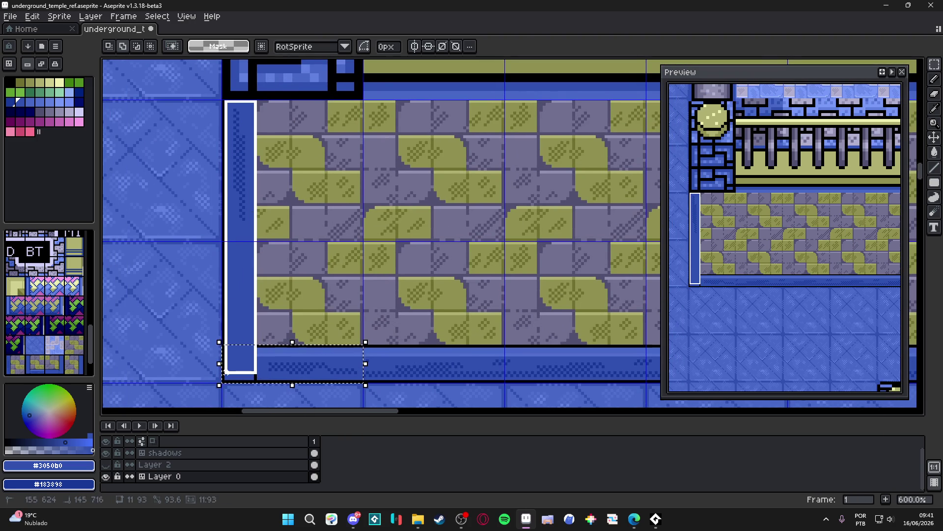
scroll(273, 322, "down", 4)
scroll(351, 318, "right", 10)
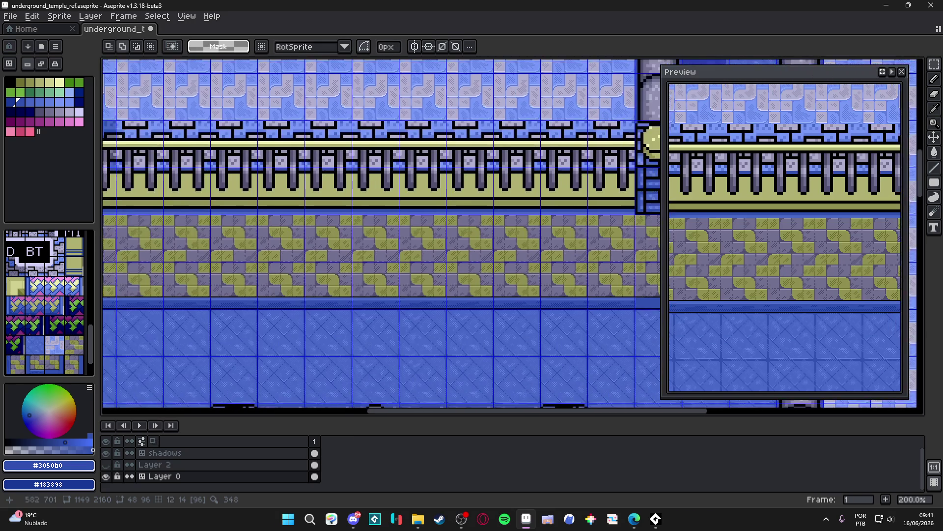
scroll(342, 313, "up", 2)
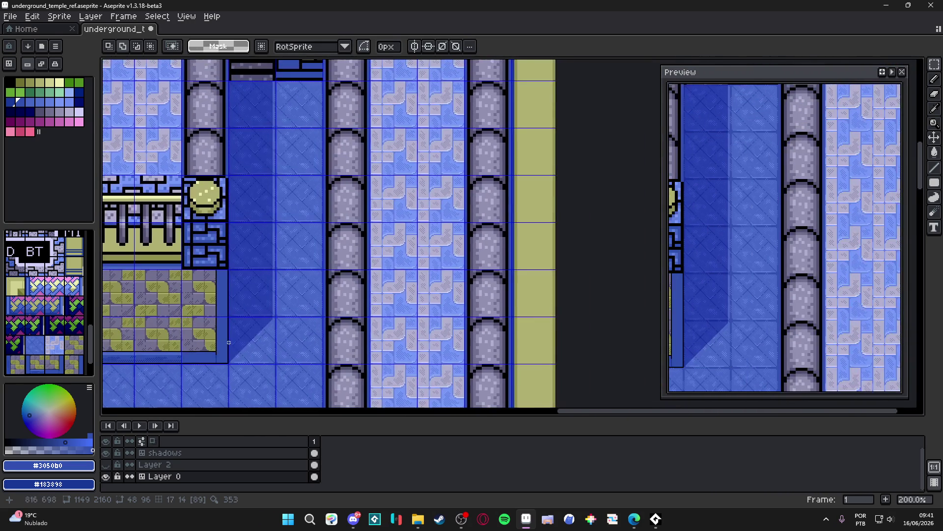
- Paste the L-shaped ledge piece at the platform's right edge and deselect to commit it
key("ctrl+v")
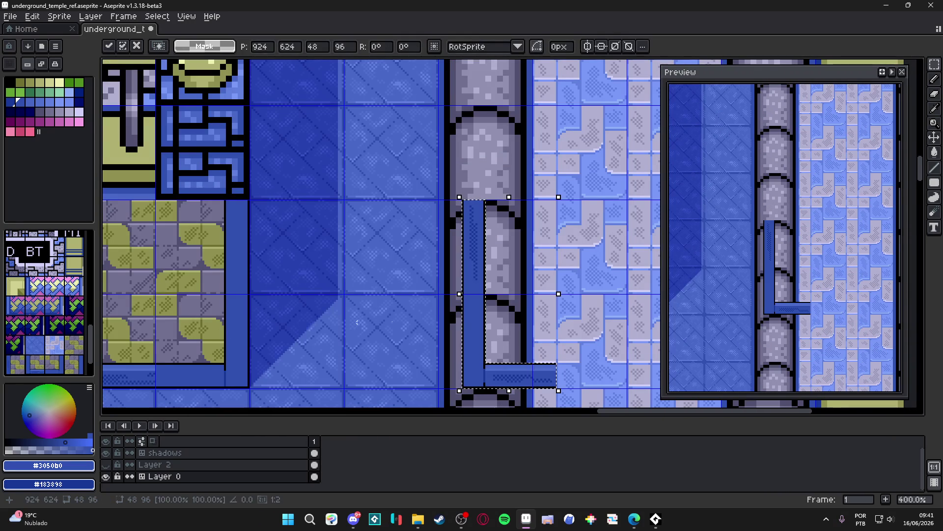
left_click_drag(498, 373, 227, 380)
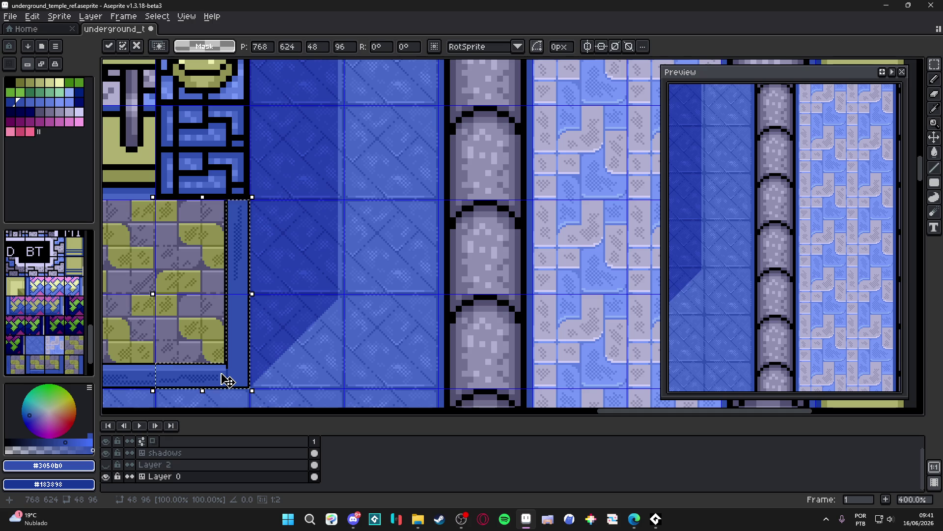
scroll(228, 380, "up", 5)
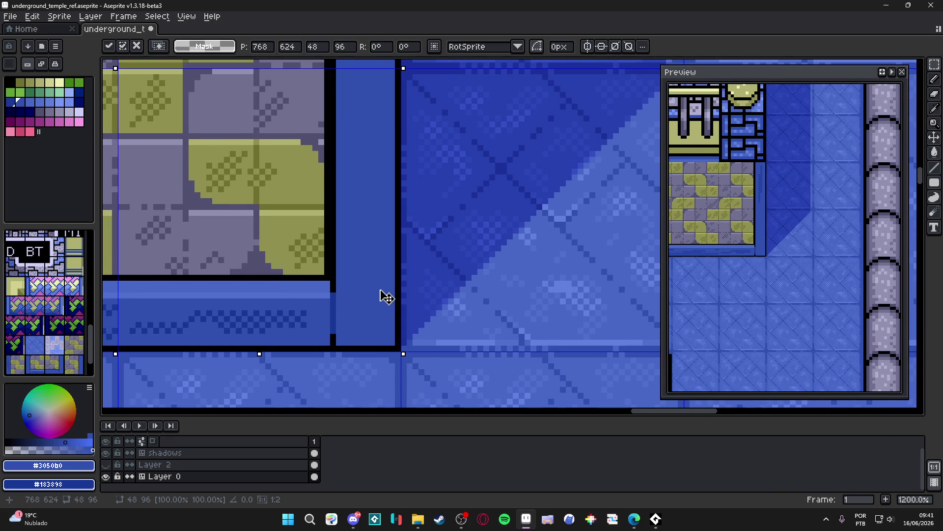
scroll(386, 297, "down", 3)
key("ctrl+d")
left_click_drag(380, 284, 497, 329)
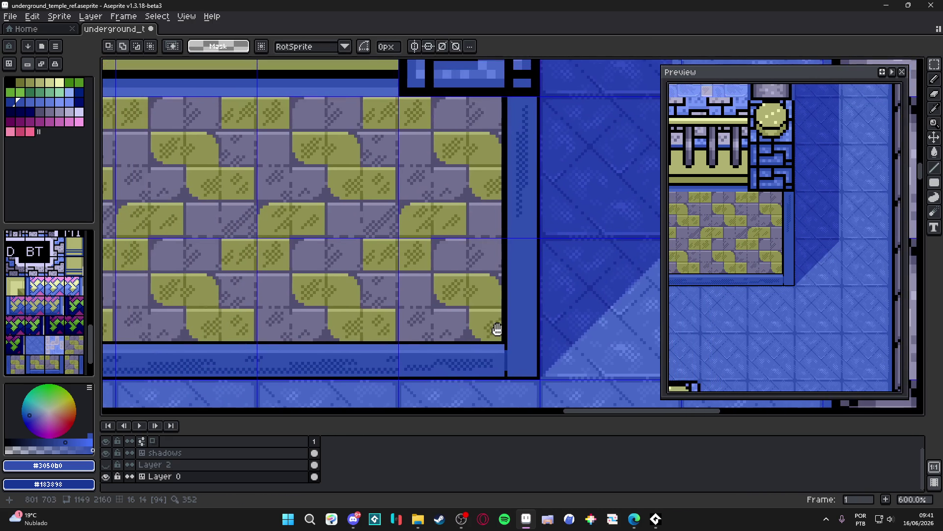
scroll(497, 330, "down", 2)
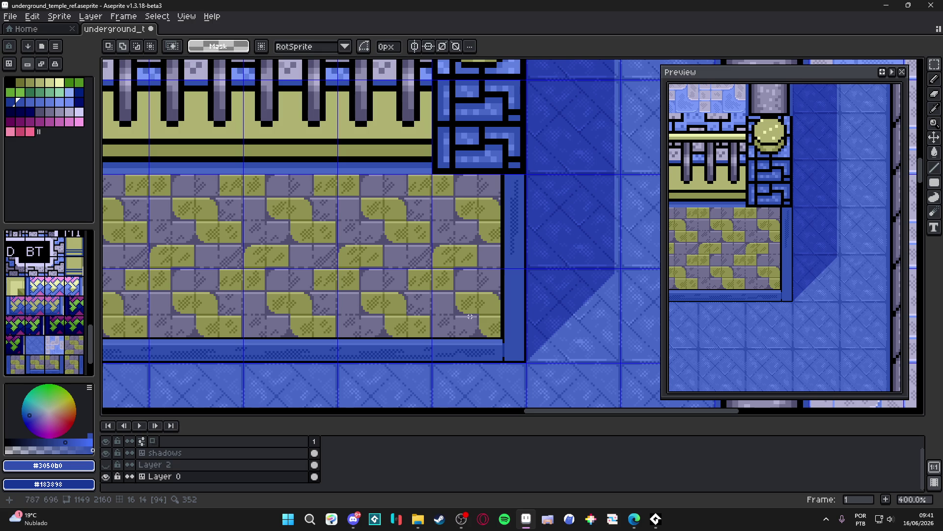
scroll(503, 329, "up", 2)
- With the Pencil, sample the olive and darker olive stone colours from the right edge
key("b")
left_click(502, 340, "alt")
scroll(502, 341, "up", 1)
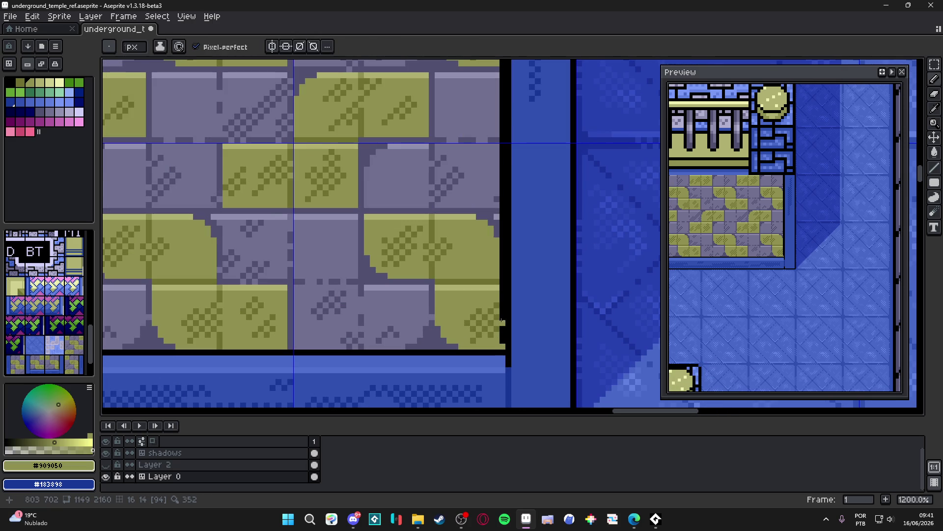
left_click(500, 280, "alt")
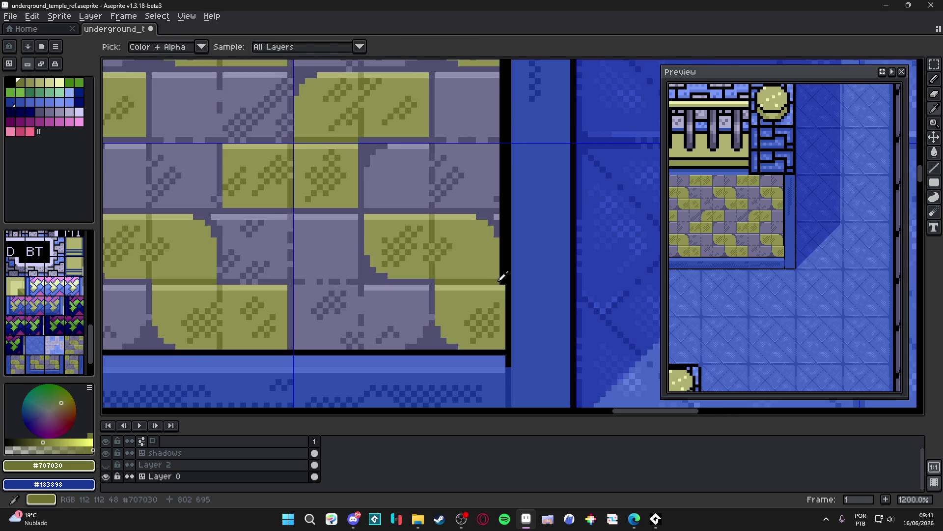
left_click(499, 268, "alt")
scroll(497, 257, "down", 1)
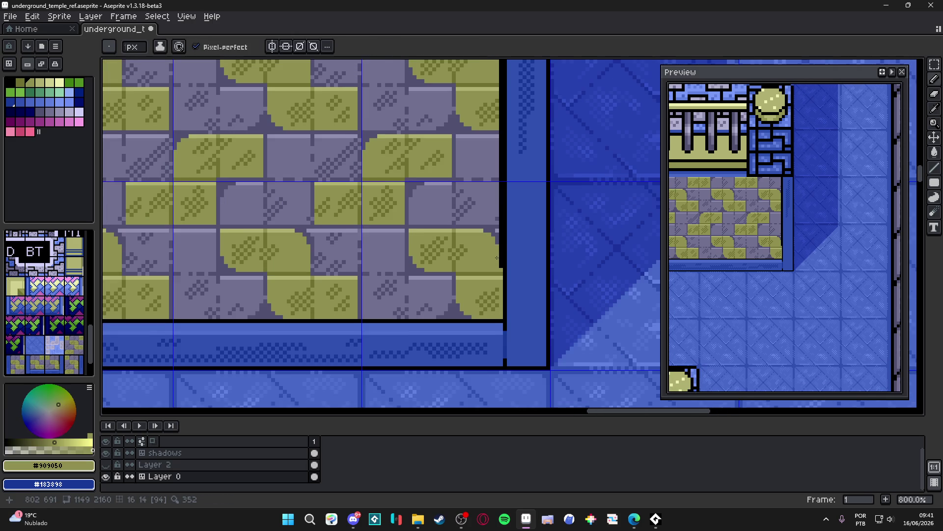
left_click_drag(498, 257, 485, 290)
scroll(486, 286, "up", 2)
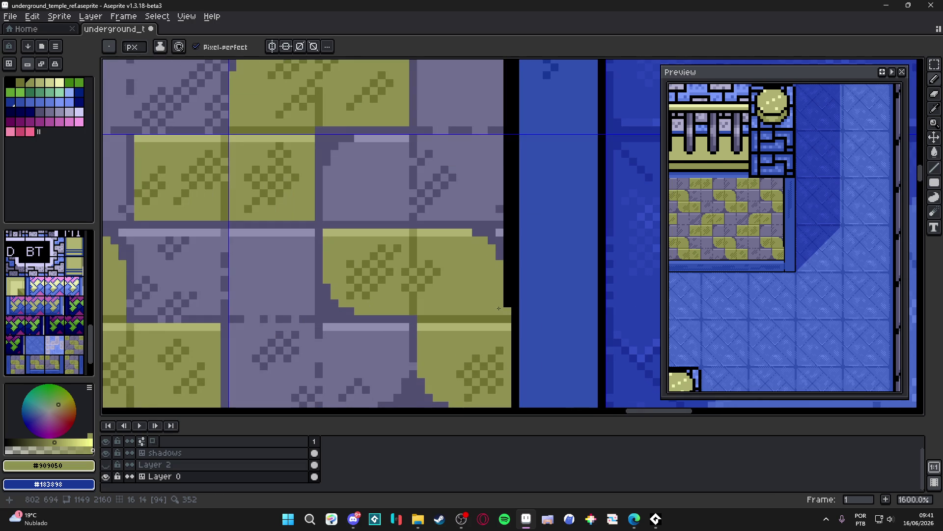
- Stretch the one-pixel right-edge column of the platform to two pixels wide
key("m")
mouse_move(501, 313)
left_mouse_down()
mouse_move(499, 61)
mouse_move(499, 282)
mouse_move(499, 266)
left_mouse_up()
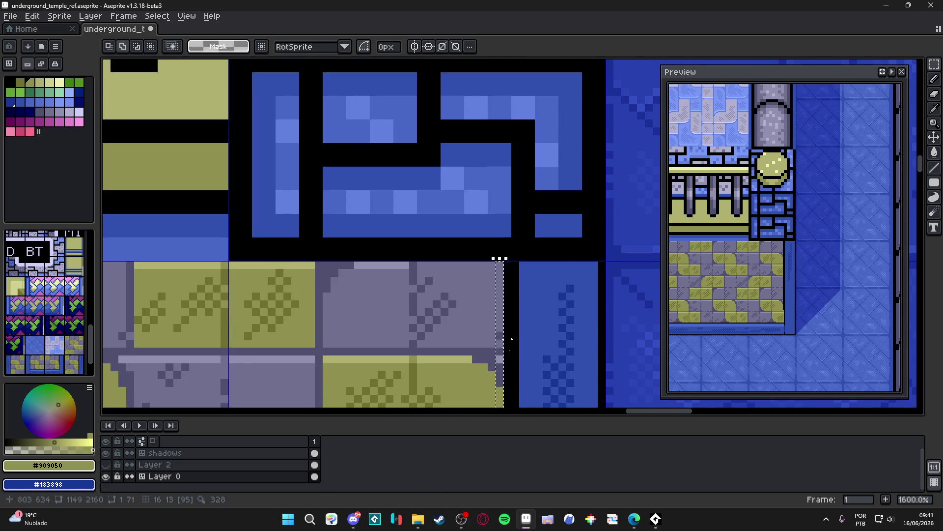
scroll(512, 309, "down", 5)
left_click_drag(474, 332, 486, 332)
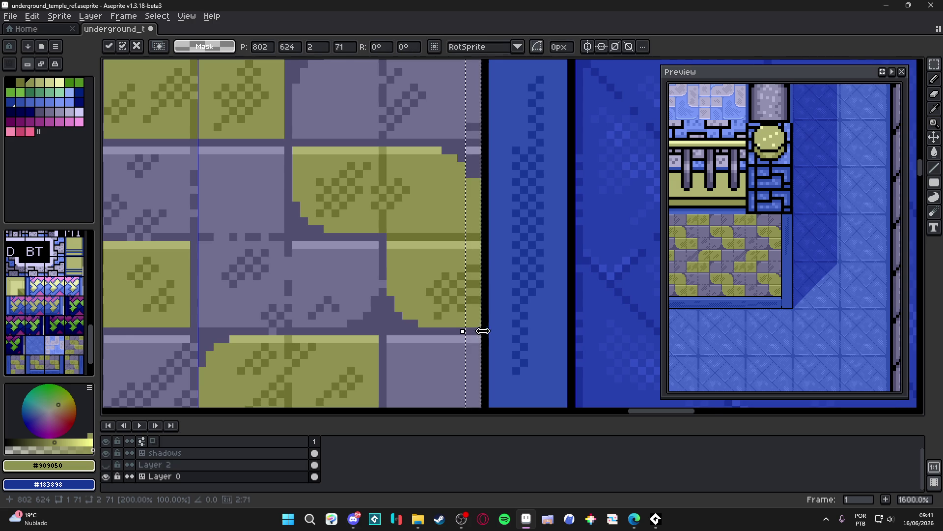
scroll(485, 333, "down", 2)
scroll(465, 256, "up", 3)
key("Return")
- Paint light olive highlight pixels along the top and side edge of the olive stone
key("b")
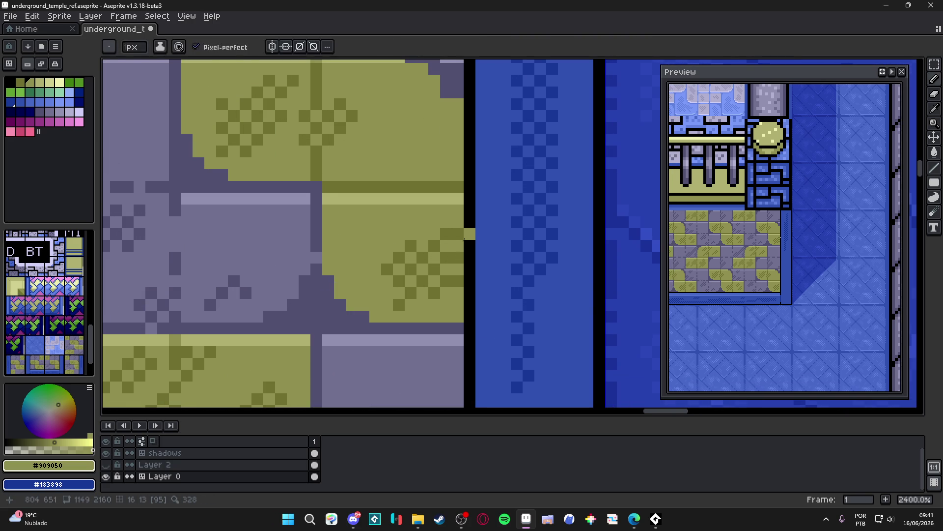
left_click(456, 256, "alt")
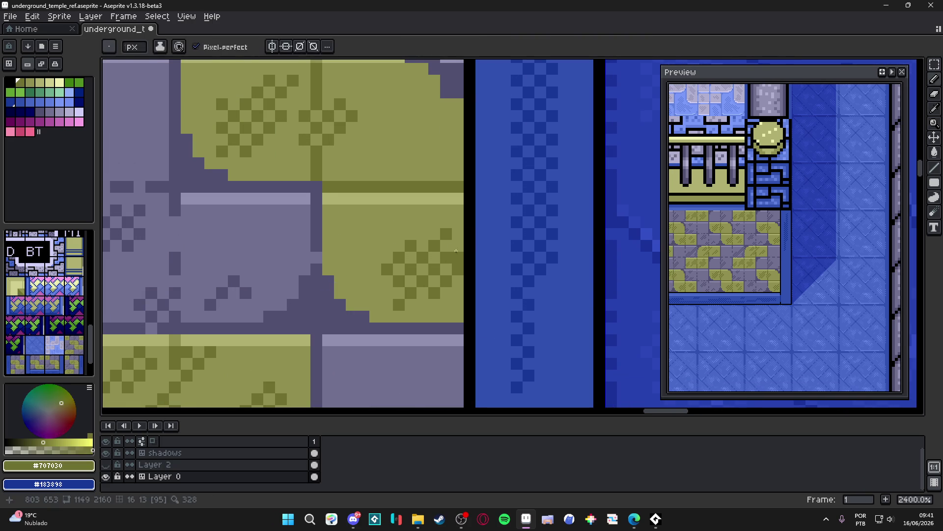
scroll(456, 256, "down", 4)
scroll(474, 260, "up", 4)
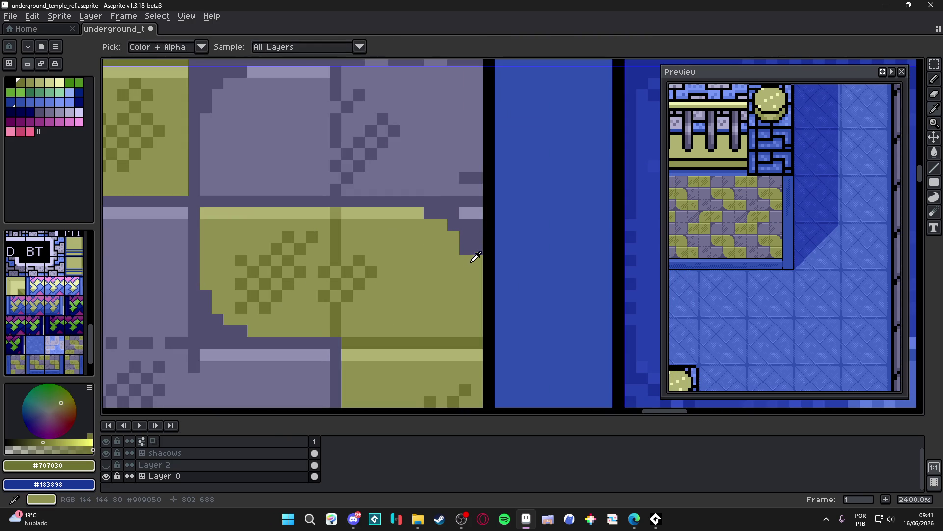
left_click(417, 214, "alt")
left_click(427, 213)
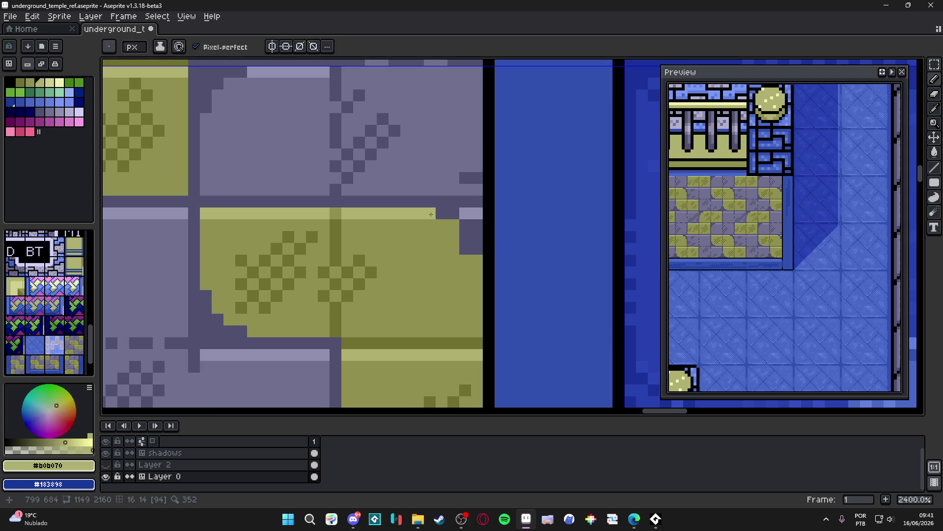
left_click_drag(465, 237, 465, 248)
- Add a light grey-purple highlight pixel to the purple stone, then sample the dark grey-purple
left_click(483, 210, "alt")
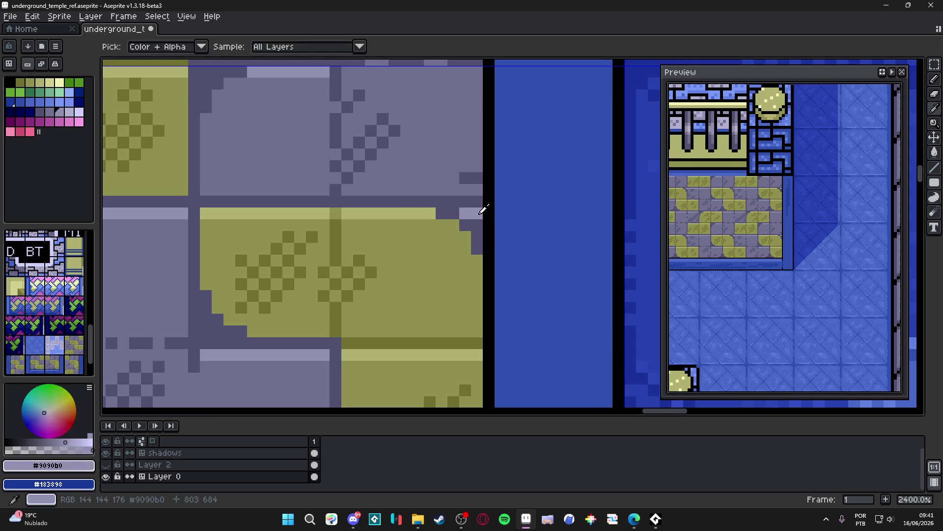
left_click(477, 224)
left_click(464, 231, "alt")
scroll(464, 253, "down", 6)
scroll(454, 276, "up", 5)
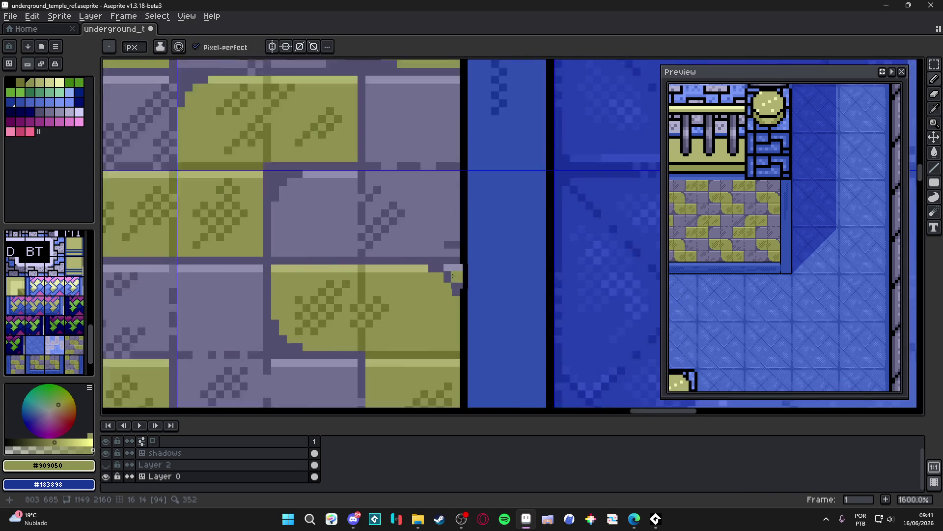
scroll(454, 275, "up", 2)
left_click(455, 276, "alt")
scroll(426, 316, "down", 7)
scroll(425, 316, "up", 1)
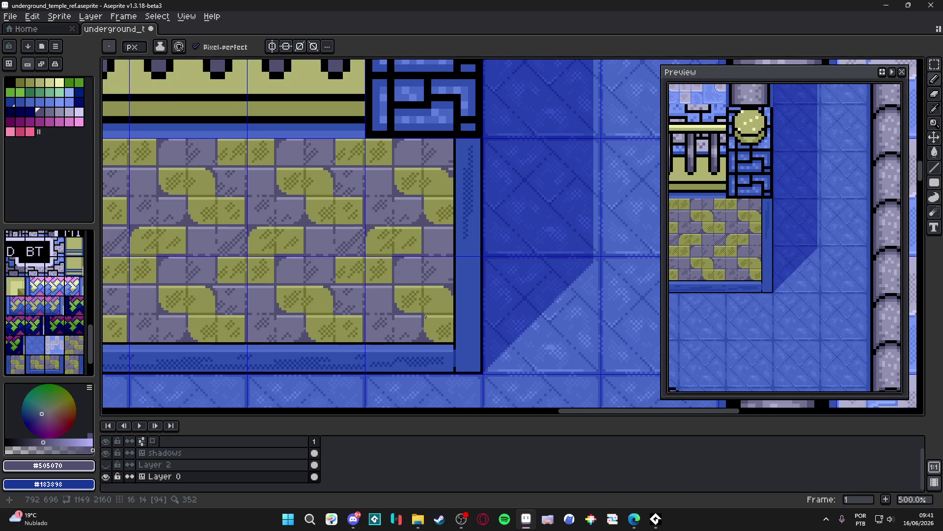
- Save the temple map
scroll(426, 316, "down", 1)
scroll(469, 320, "down", 2)
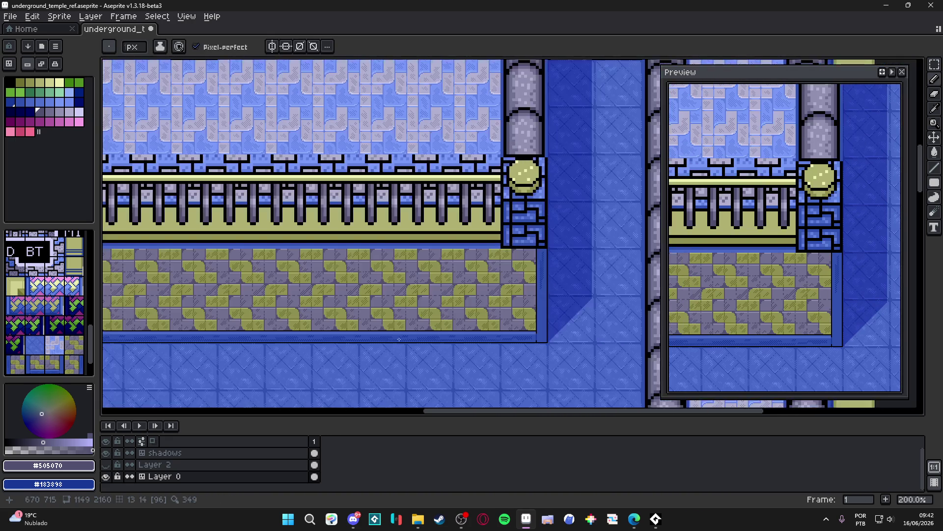
scroll(420, 335, "down", 1)
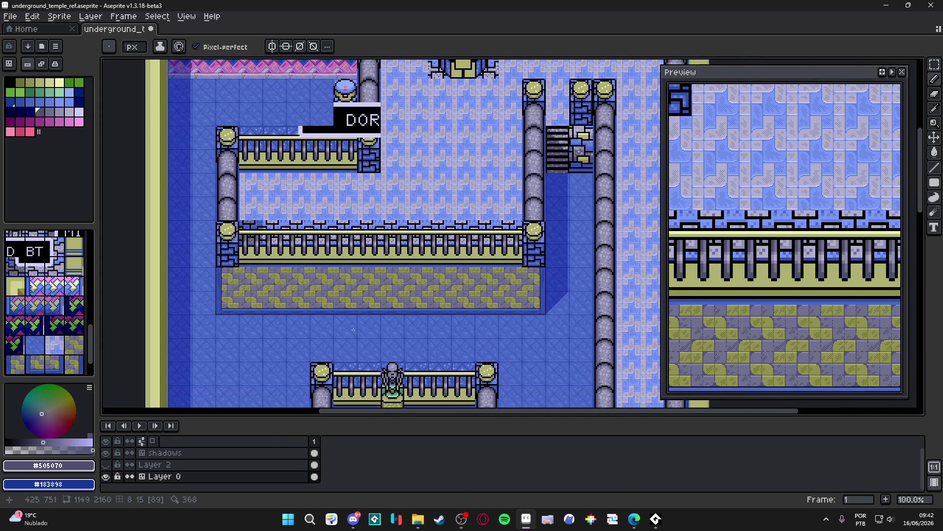
key("ctrl+s")
- In tile mode, stamp cobblestone tiles over the upper stair tiles
left_click_drag(351, 319, 355, 311)
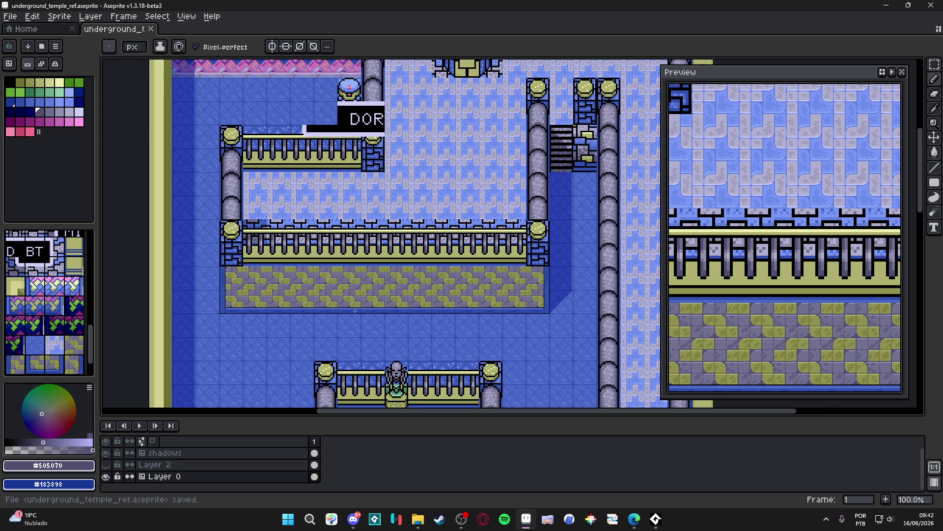
scroll(355, 311, "down", 2)
scroll(355, 311, "up", 2)
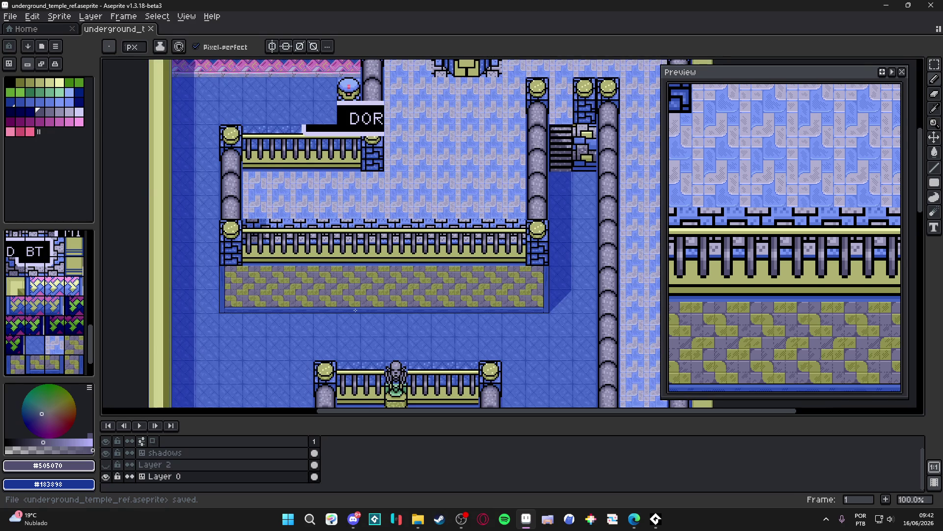
scroll(355, 310, "up", 1)
scroll(432, 305, "down", 1)
left_click_drag(483, 290, 379, 290)
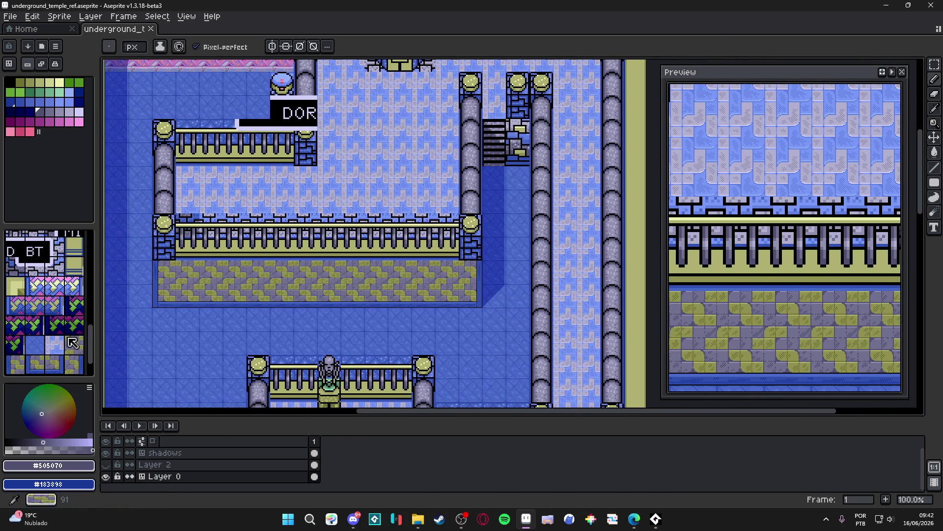
left_click(72, 343)
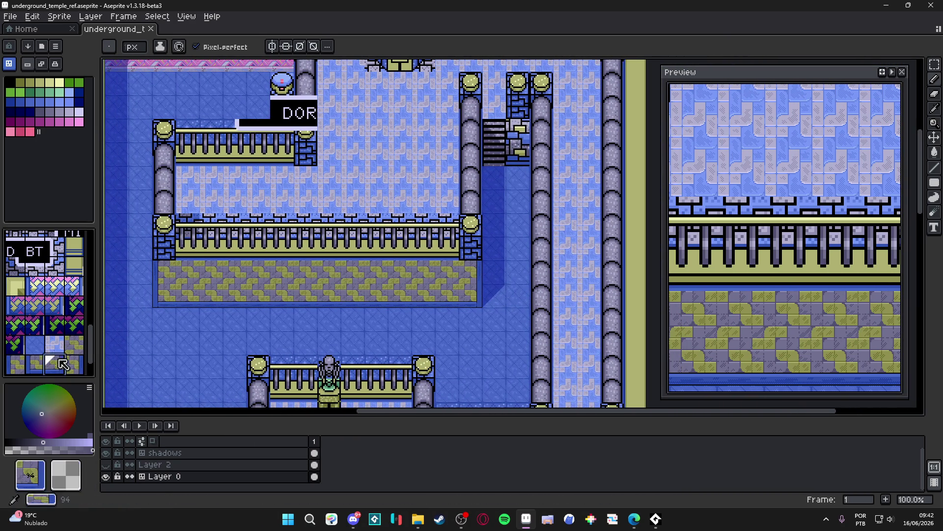
left_click(365, 287, "alt")
left_click(520, 145)
left_click(353, 273, "alt")
left_click(518, 130)
- Save the map again and return to pixel editing
key("ctrl+s")
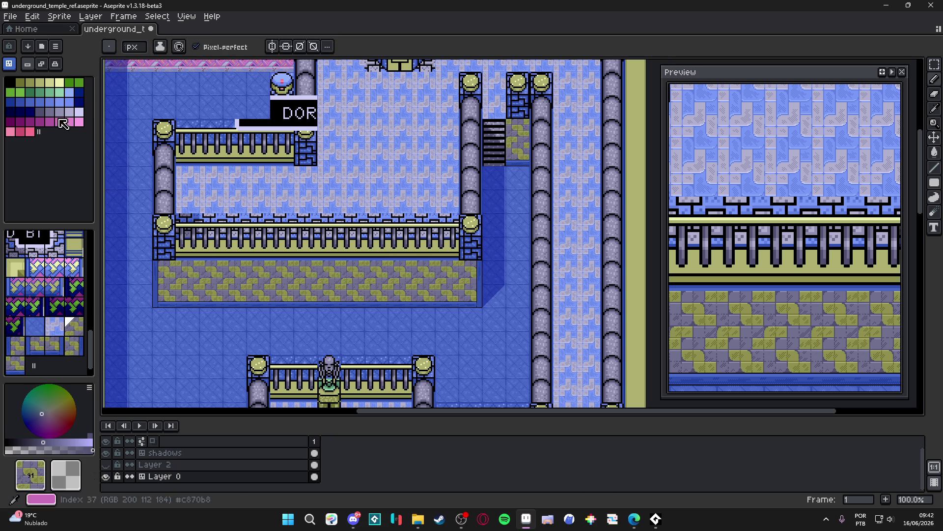
key("space+Tab")
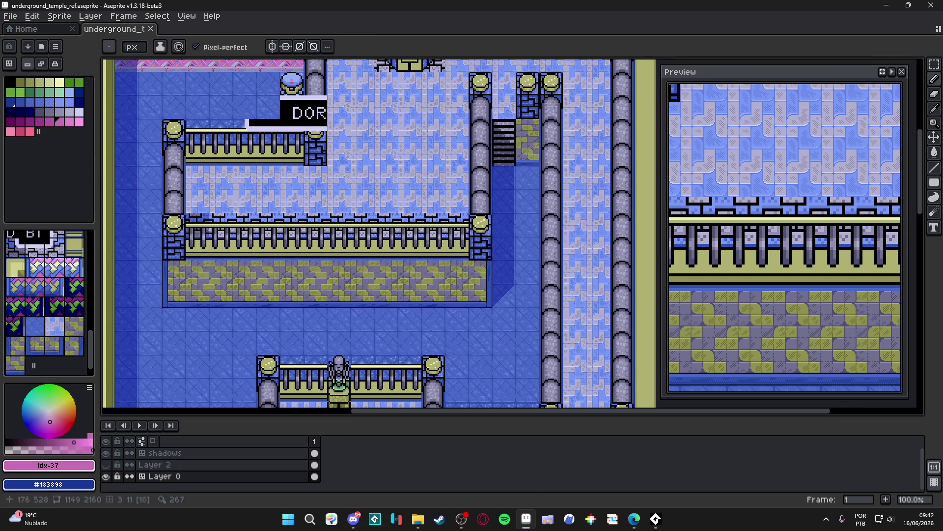
scroll(268, 295, "up", 3)
scroll(268, 296, "down", 1)
scroll(269, 290, "down", 1)
- Select one cobblestone tile cell of the lower platform and choose dark grey-purple #505070
key("m")
scroll(271, 277, "up", 1)
left_click(271, 276)
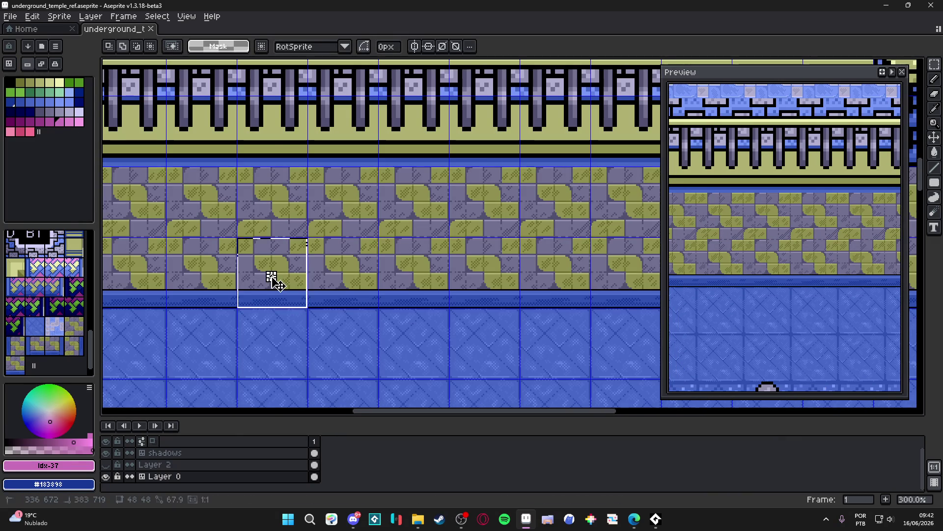
scroll(273, 278, "up", 6)
key("b")
left_click(239, 282, "alt")
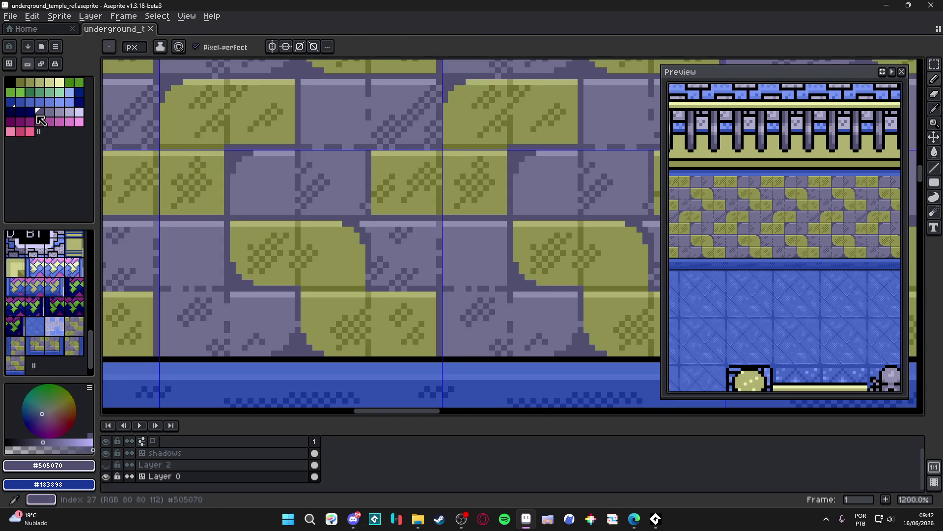
- Using a non-contiguous bucket fill, recolour the light stone pixels grey-purple after undoing a trial blue fill
left_click(12, 107)
key("g")
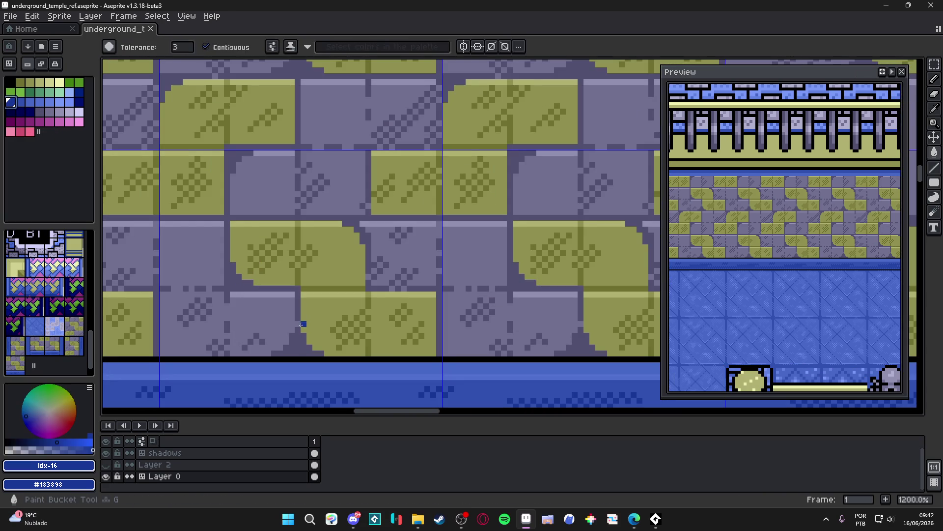
left_click(209, 47)
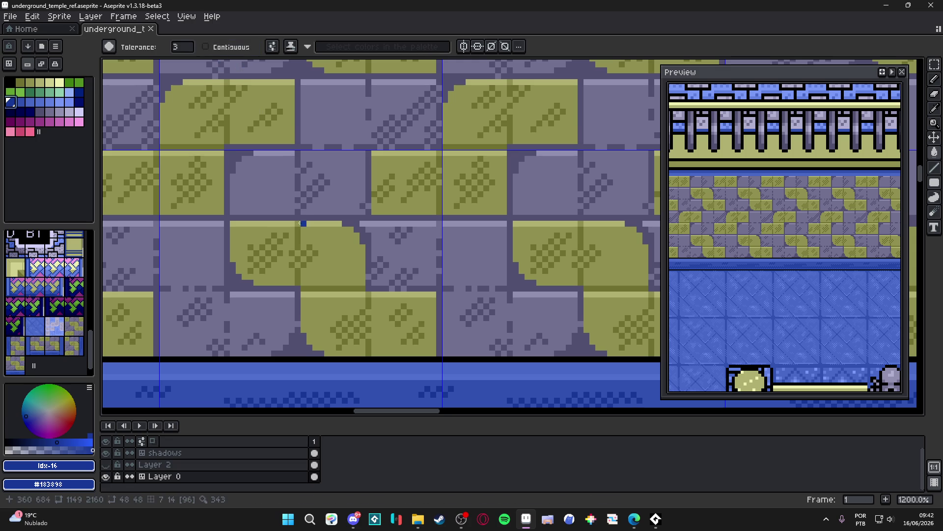
left_click(296, 352)
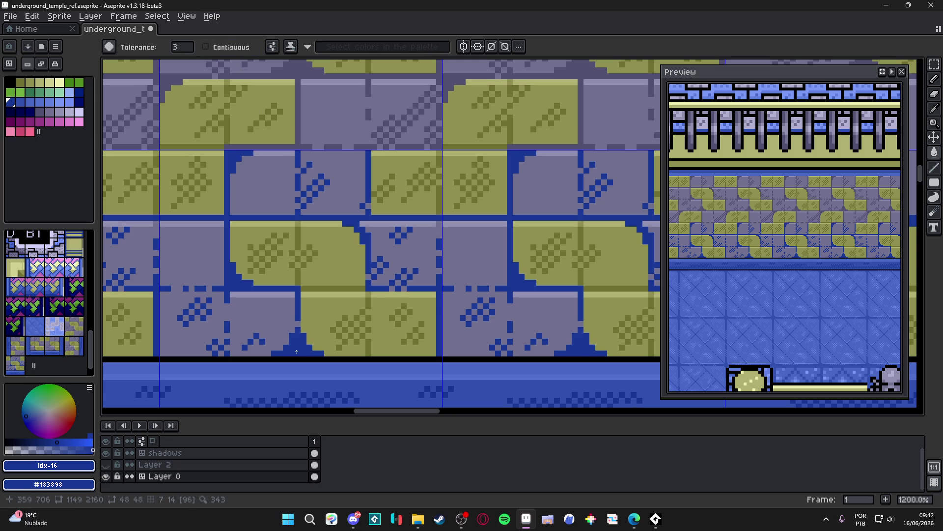
key("ctrl+z")
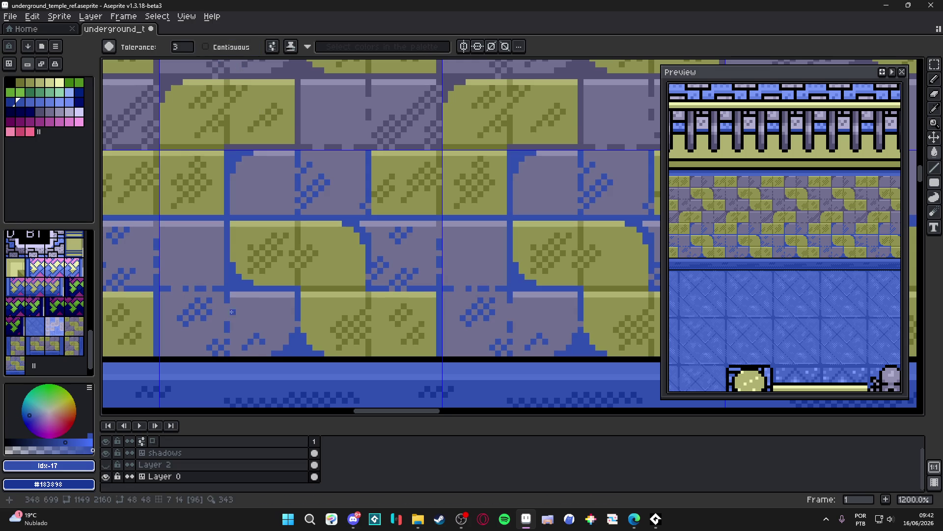
left_click(246, 315, "alt")
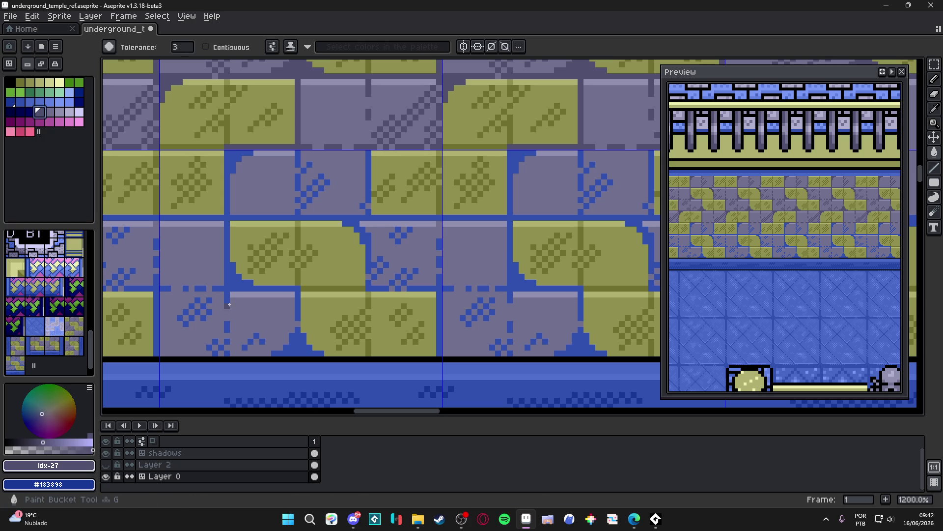
left_click(244, 311)
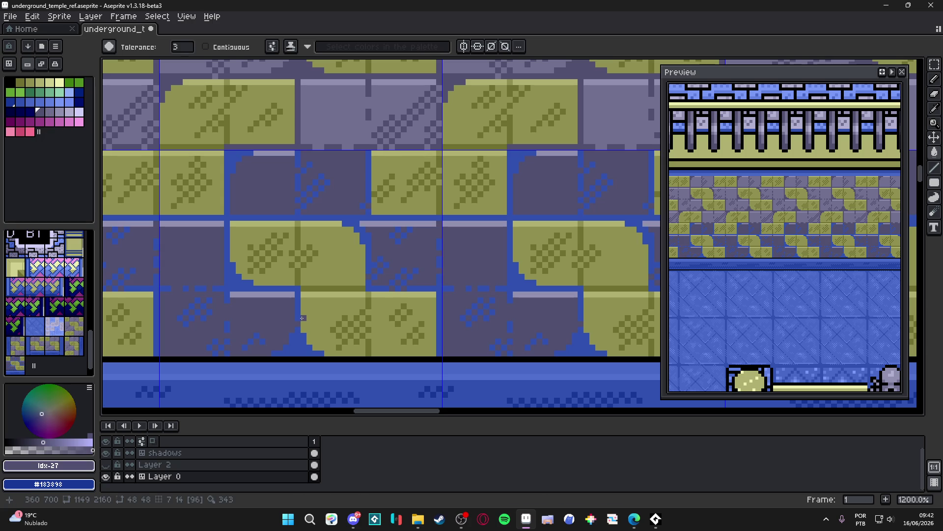
- Fill the repeated olive tile pattern with the dark olive #707030
left_click(321, 295, "alt")
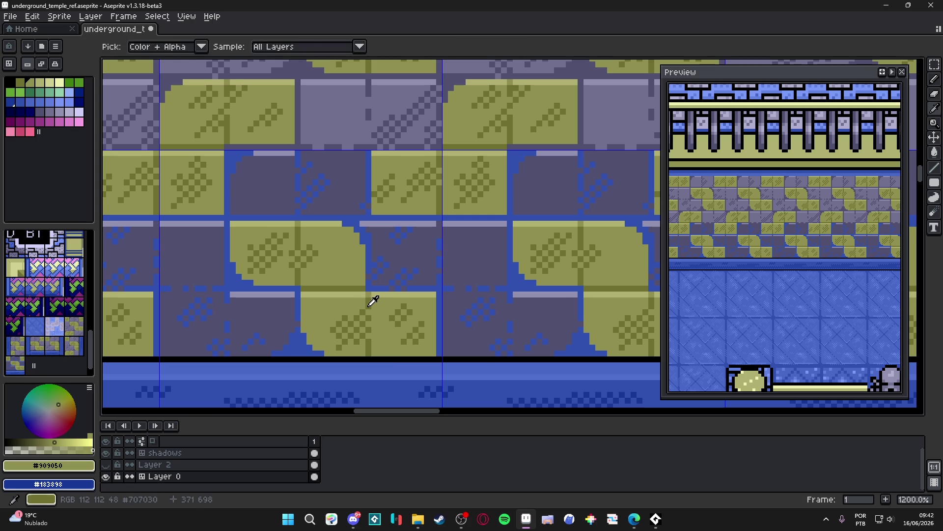
left_click(346, 290, "alt")
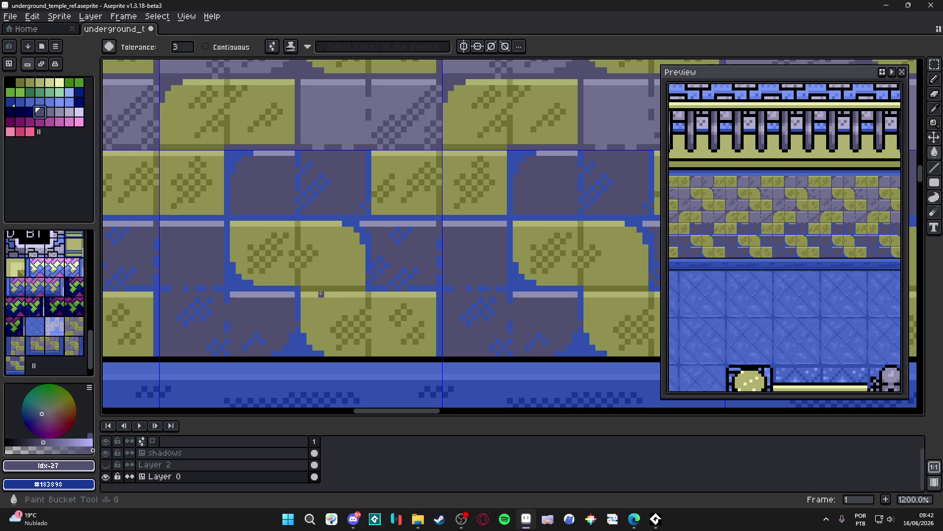
left_click(312, 291)
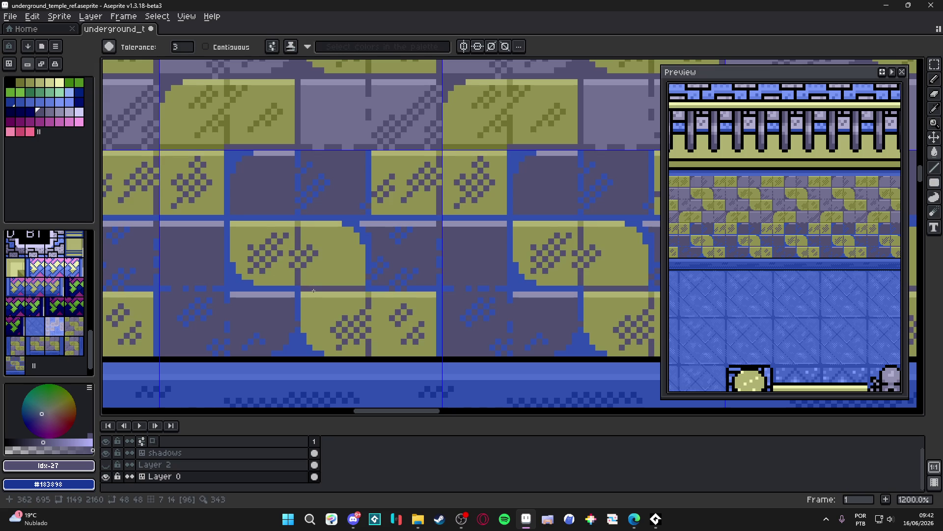
left_click(331, 265, "alt")
left_click(332, 268)
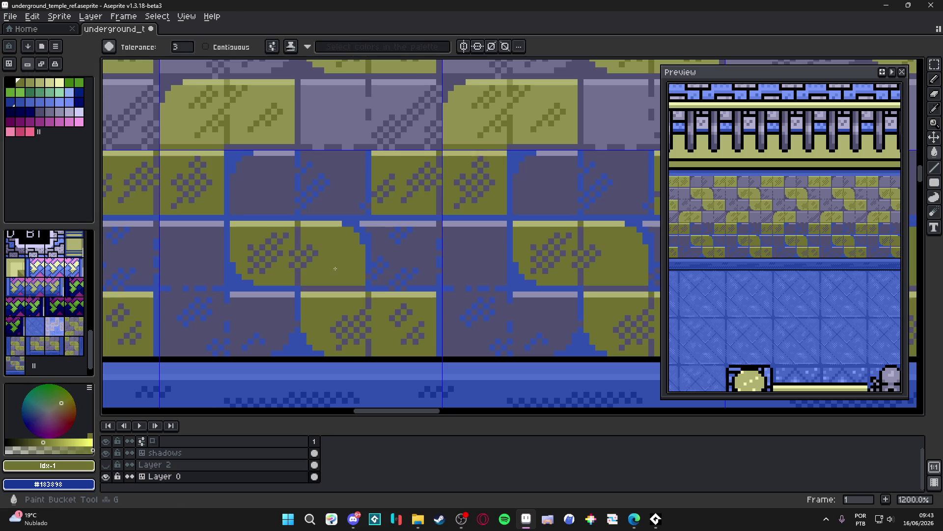
- Darken the #909050 olive and #9090b0 lavender strips, then sample the bottom band's blue
left_click(316, 225, "alt")
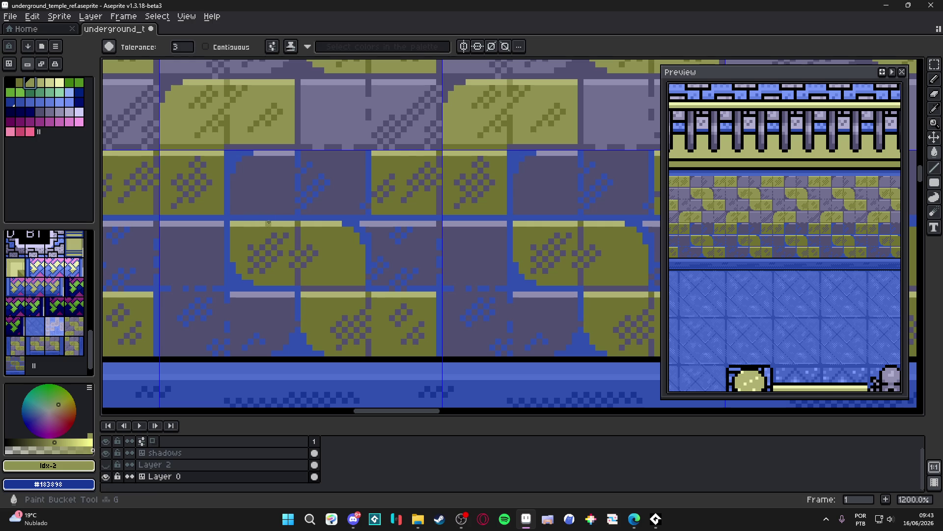
left_click(271, 225)
left_click(183, 203, "alt")
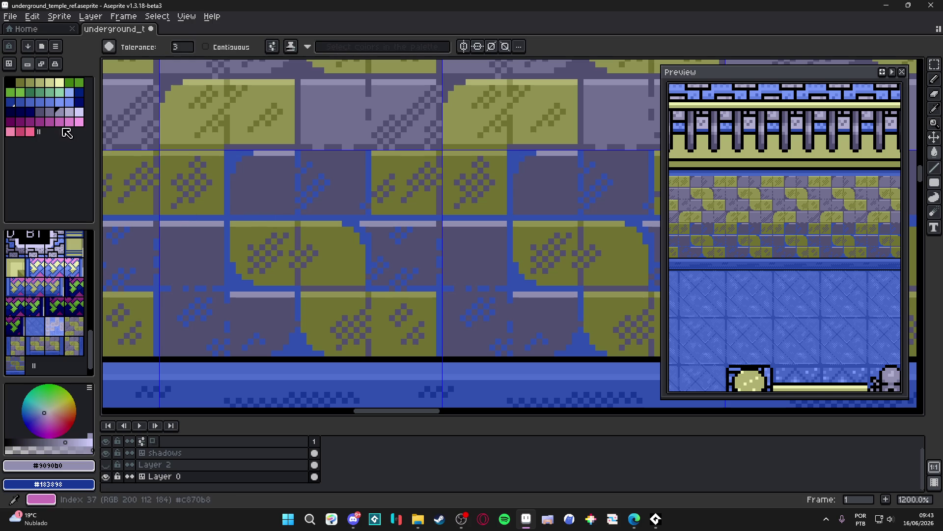
left_click(49, 112)
left_click(213, 223)
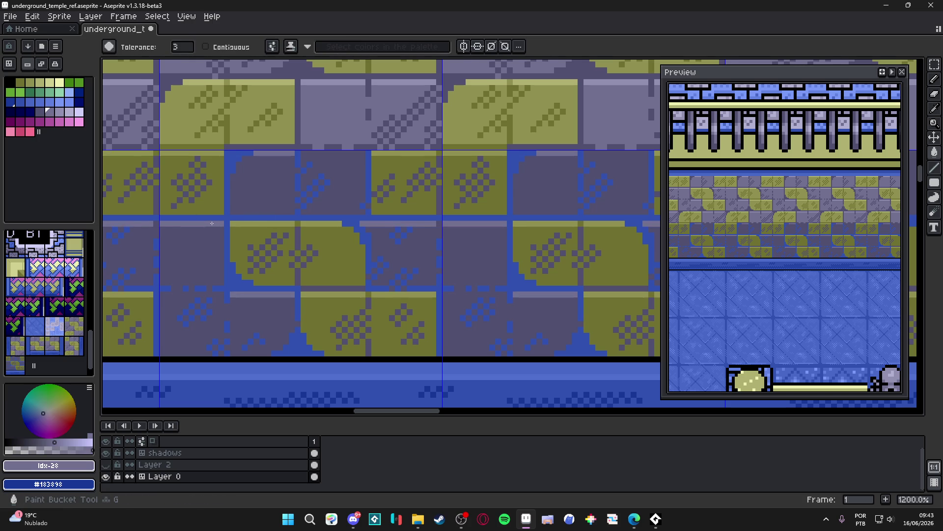
scroll(256, 275, "down", 1)
scroll(295, 321, "up", 1)
left_click(296, 325, "alt")
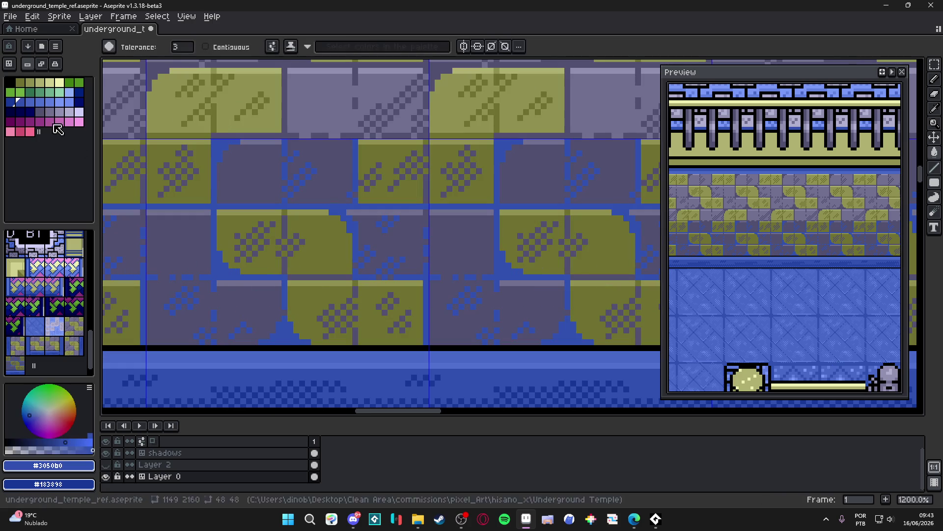
- Bring the left end of the checkered blue base band into view
left_click(277, 335)
scroll(285, 338, "down", 3)
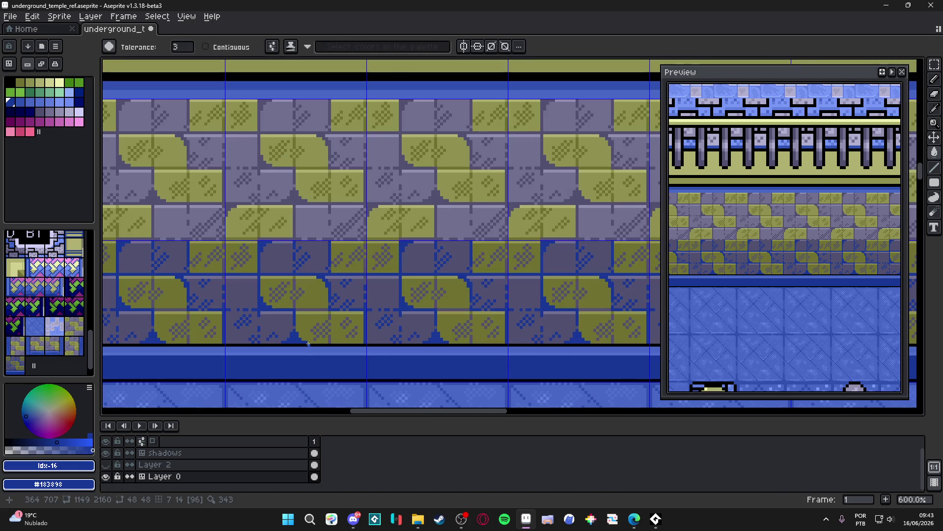
scroll(308, 343, "down", 2)
scroll(308, 343, "down", 1)
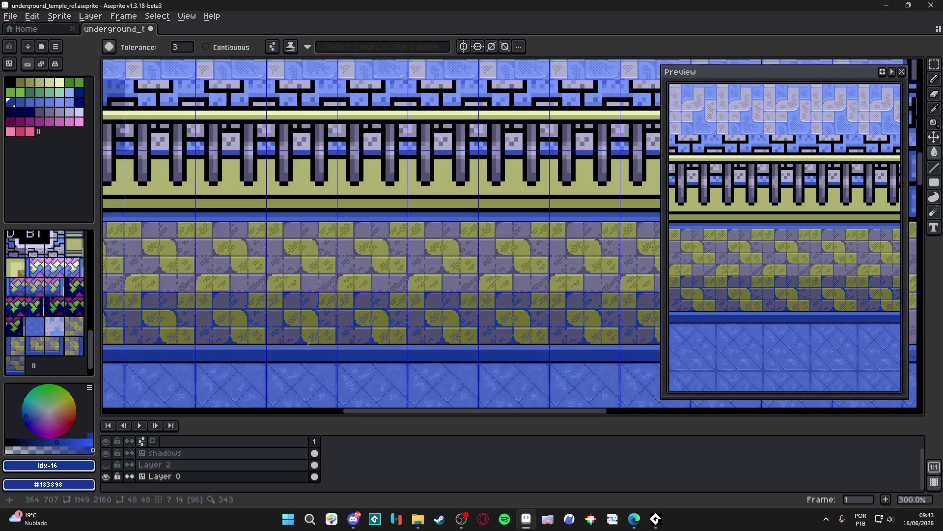
mouse_move(308, 343)
left_mouse_down()
mouse_move(381, 261)
mouse_move(371, 311)
left_mouse_up()
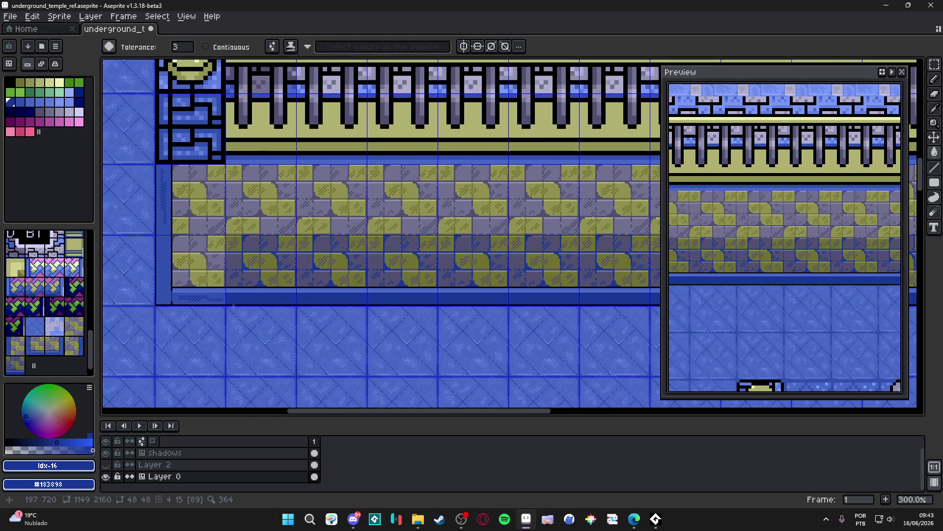
scroll(294, 302, "down", 1)
key("v")
key("w")
scroll(335, 312, "down", 1)
scroll(297, 298, "up", 1)
scroll(296, 298, "up", 2)
scroll(432, 290, "right", 3)
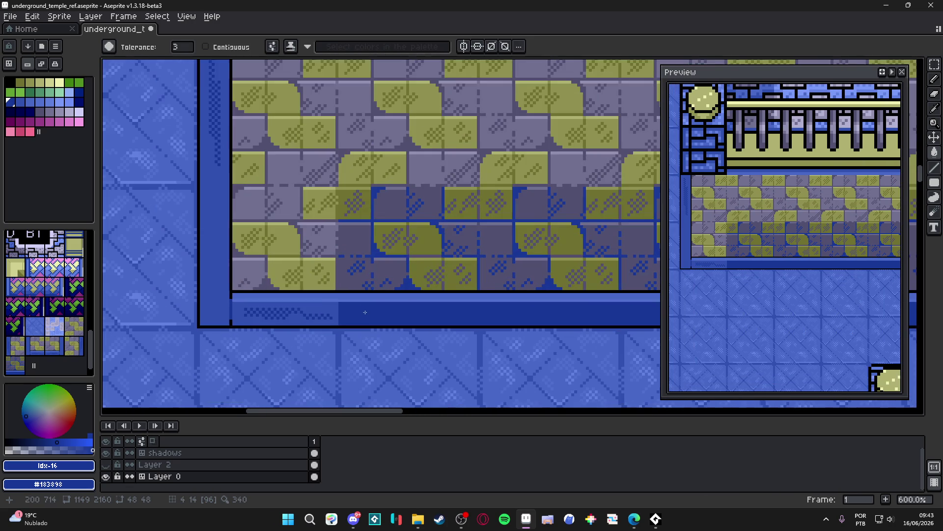
scroll(337, 314, "down", 2)
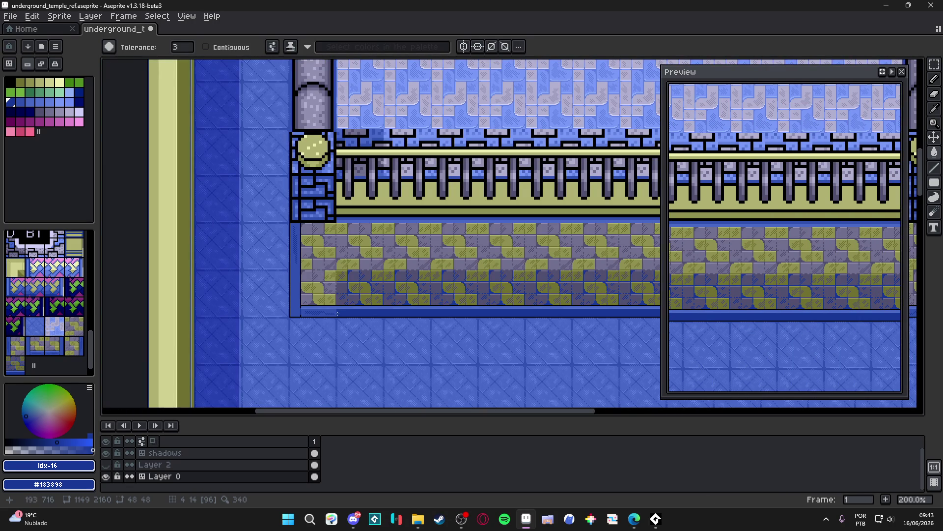
scroll(338, 319, "right", 3)
scroll(218, 336, "down", 2)
scroll(218, 336, "up", 2)
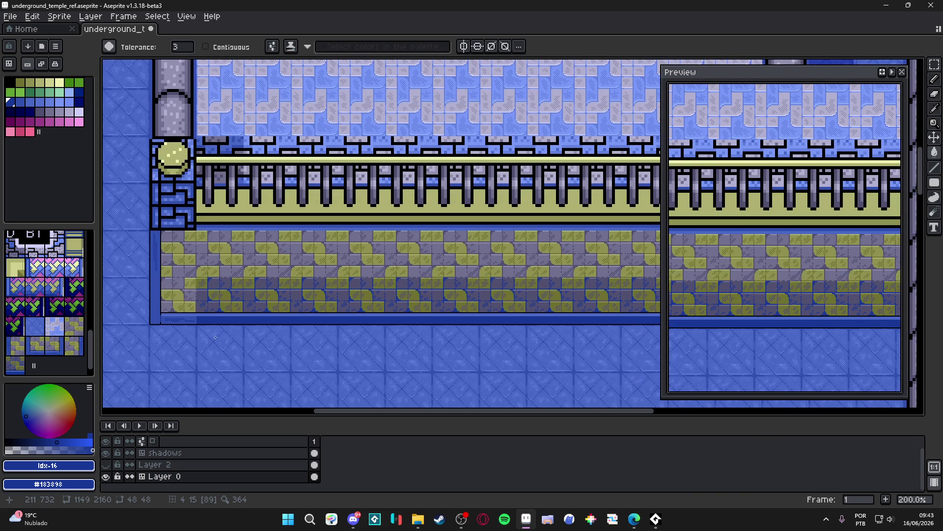
scroll(211, 334, "up", 3)
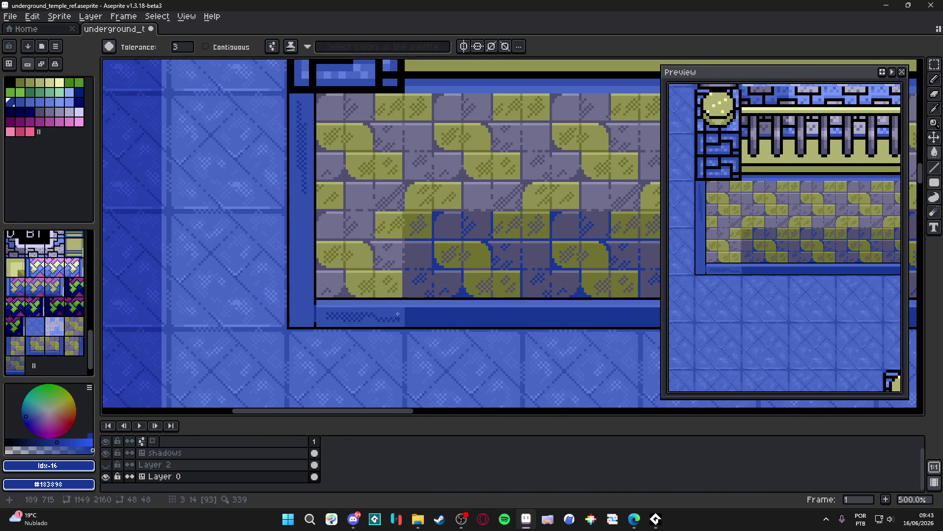
key("m")
scroll(373, 290, "up", 2)
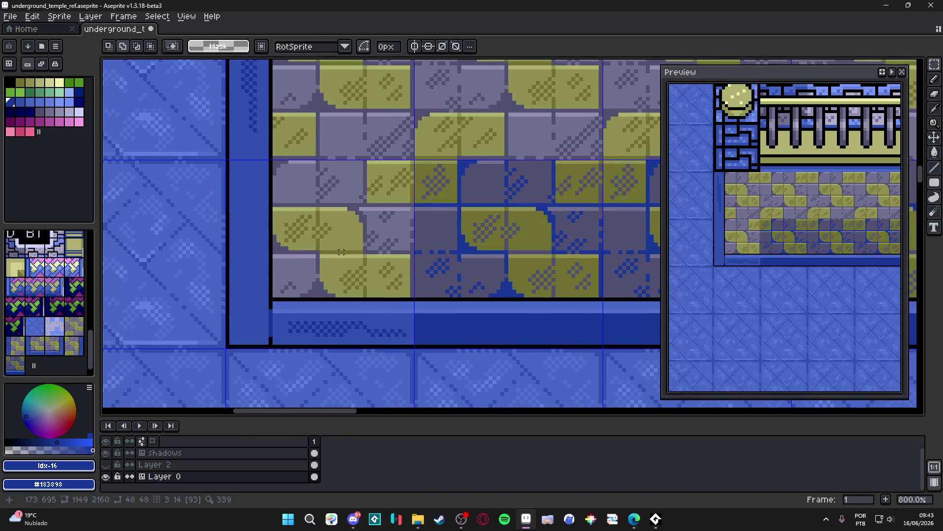
scroll(421, 337, "up", 2)
- Sample #183898, trial-fill the band with a darker palette blue, then undo it
key("i")
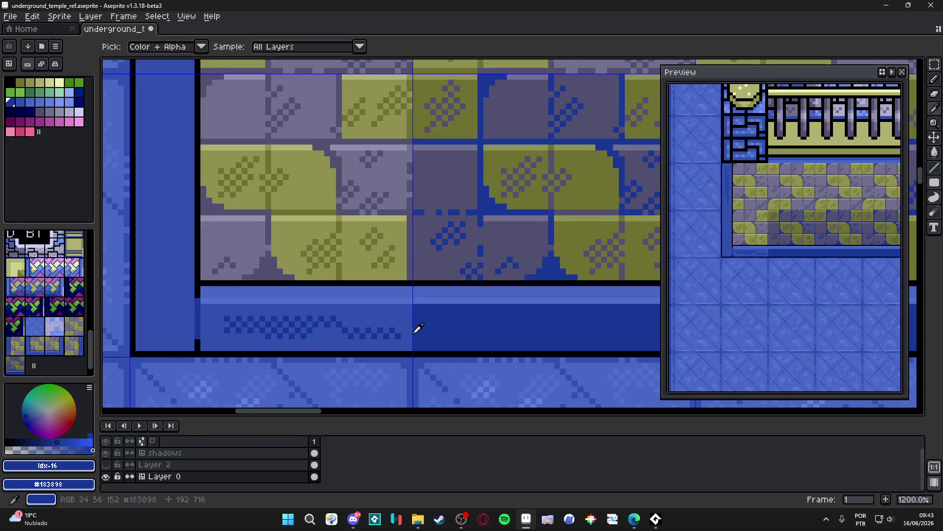
left_click(406, 329)
key("m")
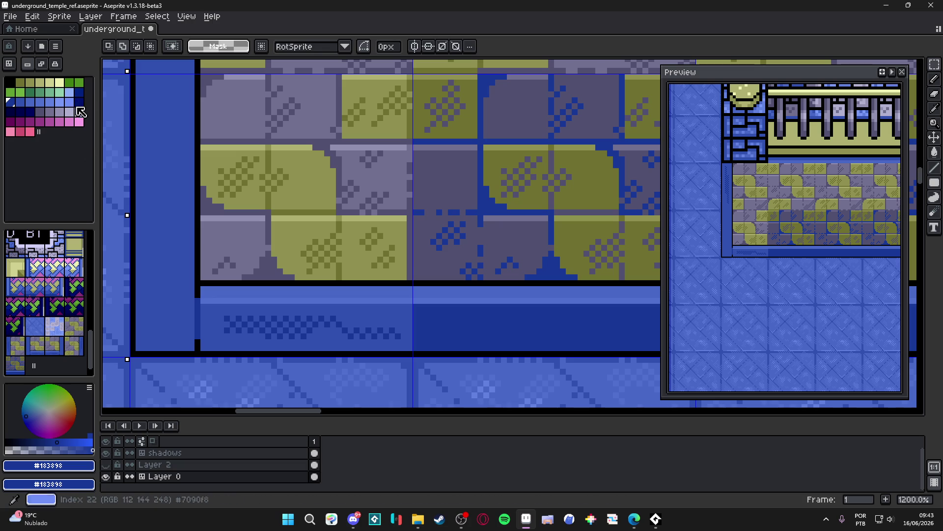
left_click(82, 101)
key("g")
left_click(350, 335)
key("ctrl+z")
- Select the first tile's area and fill its checker band and left column darker blue
key("w")
key("m")
left_click(315, 318)
key("g")
left_click(354, 321)
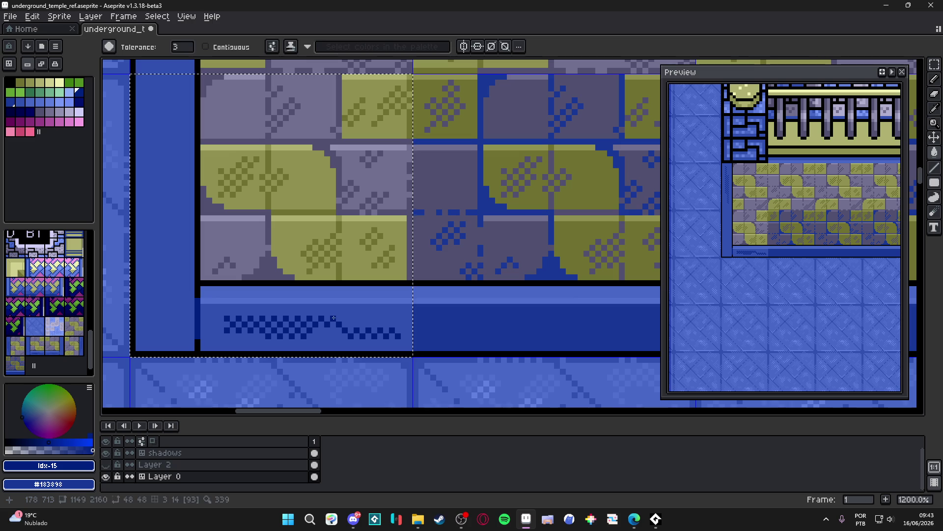
key("i")
left_click(357, 313)
left_click(354, 324)
key("g")
left_click(374, 314)
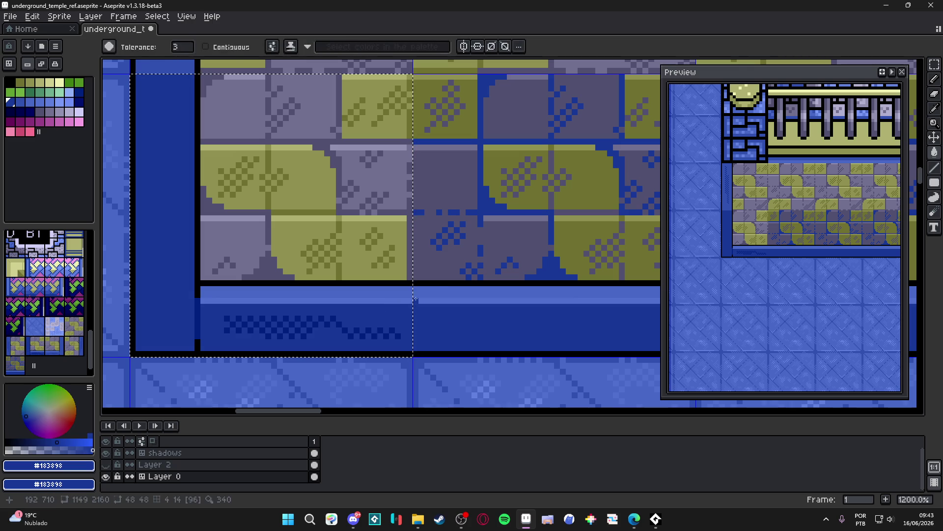
key("i")
- Sample the band's light blue and #5070d0, then choose palette colour Idx-18
key("w")
scroll(435, 290, "down", 4)
left_click_drag(436, 311, 367, 330)
scroll(339, 325, "down", 1)
scroll(339, 325, "up", 2)
scroll(339, 325, "down", 1)
scroll(339, 325, "down", 1)
scroll(339, 325, "up", 6)
key("i")
left_click(338, 310)
key("g")
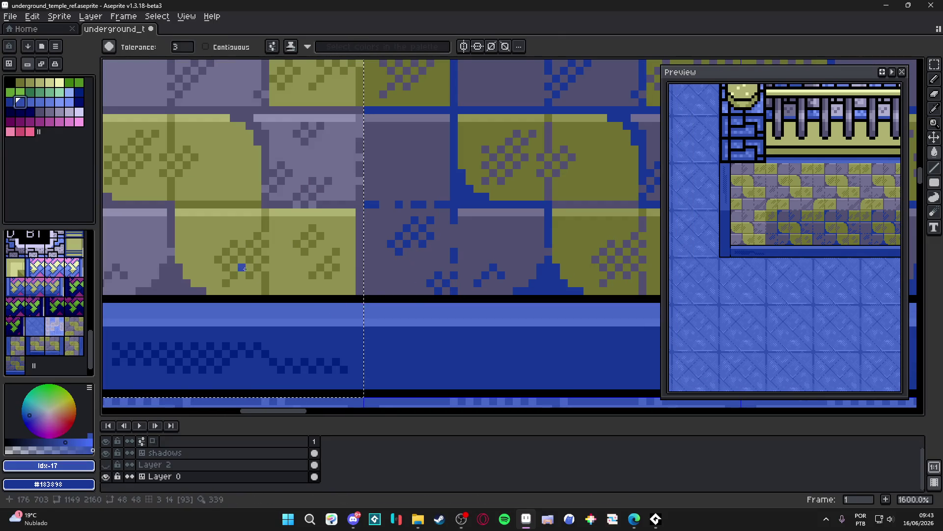
left_click(219, 311, "alt")
left_click(30, 102)
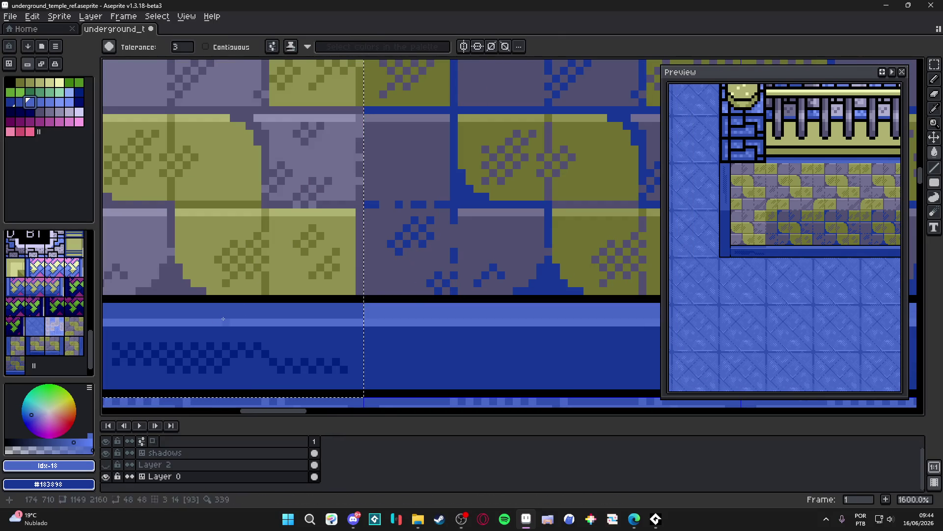
- Recolour two light lavender tiles with the darker #505070 lavender
scroll(225, 319, "down", 6)
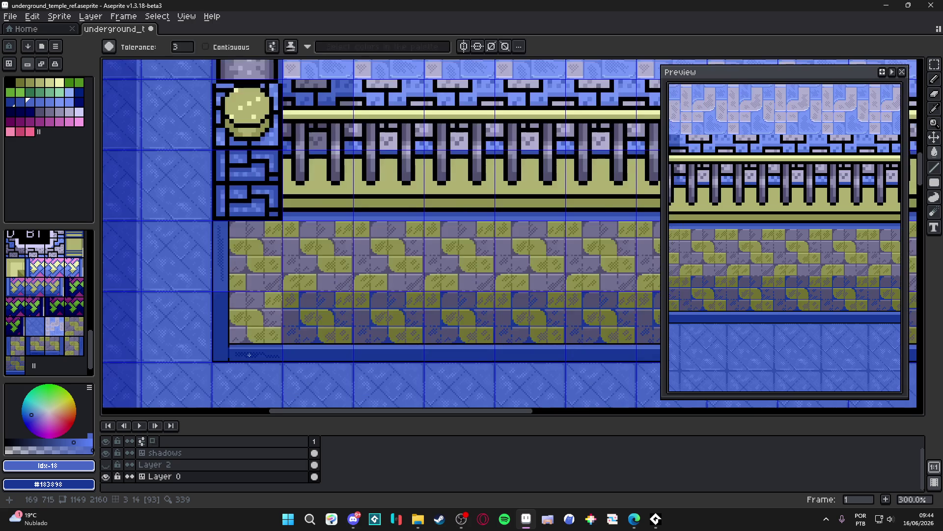
scroll(249, 355, "down", 1)
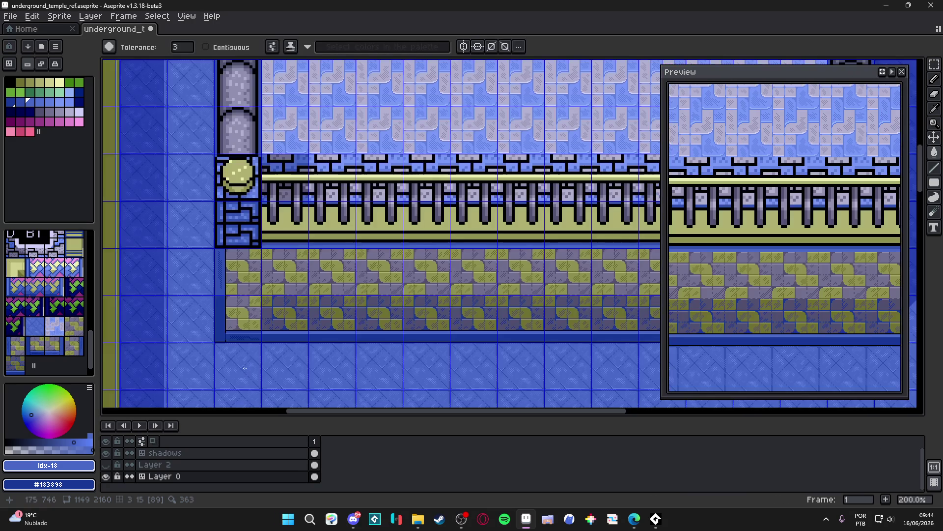
scroll(235, 336, "down", 1)
scroll(234, 336, "up", 1)
scroll(234, 336, "down", 1)
scroll(265, 328, "up", 3)
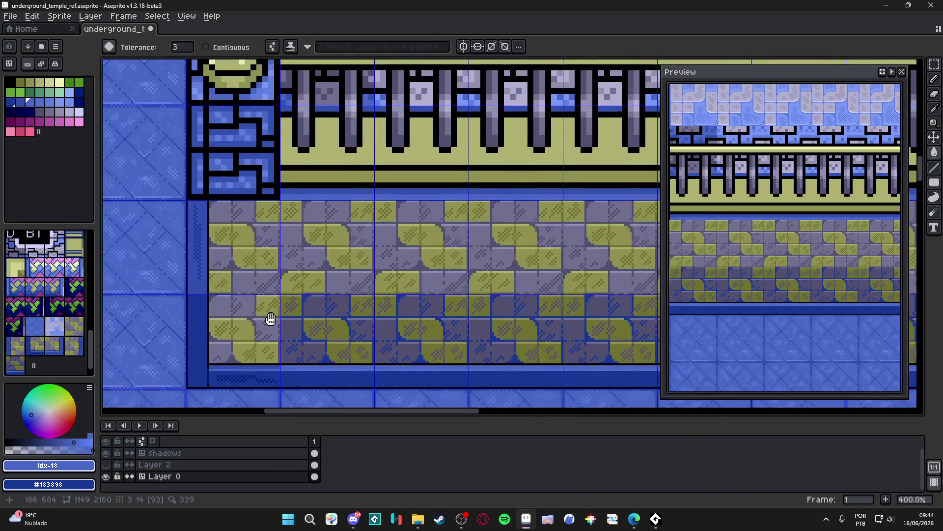
key("b")
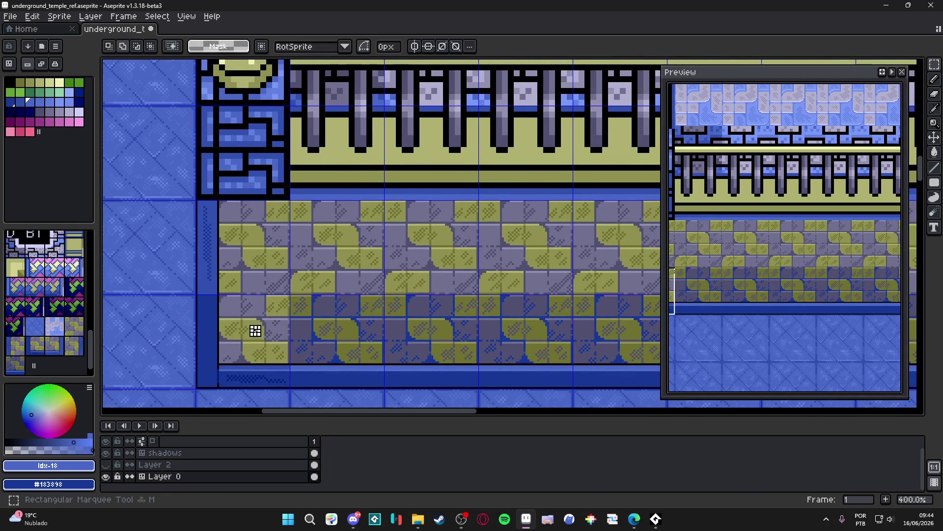
scroll(272, 339, "up", 2)
scroll(302, 310, "up", 3)
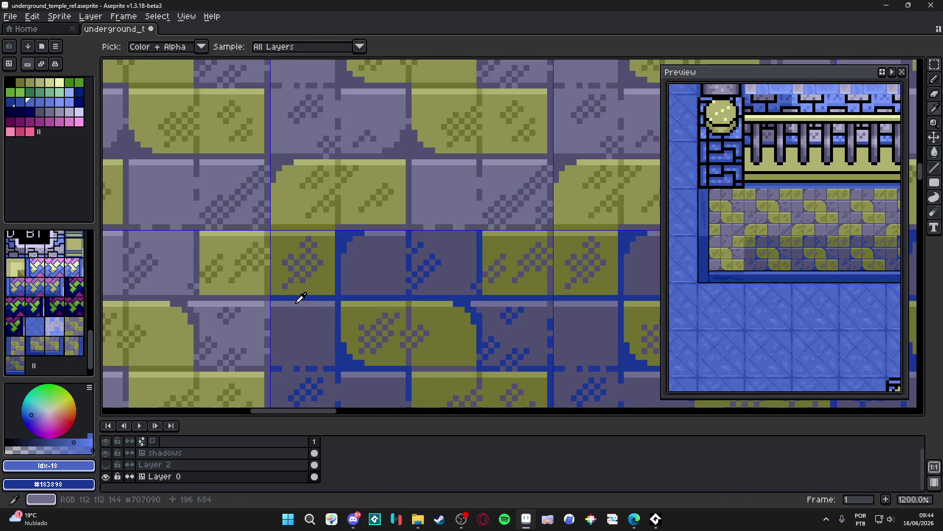
left_click(301, 298, "alt")
key("g")
left_click(273, 322, "alt")
left_click(266, 324)
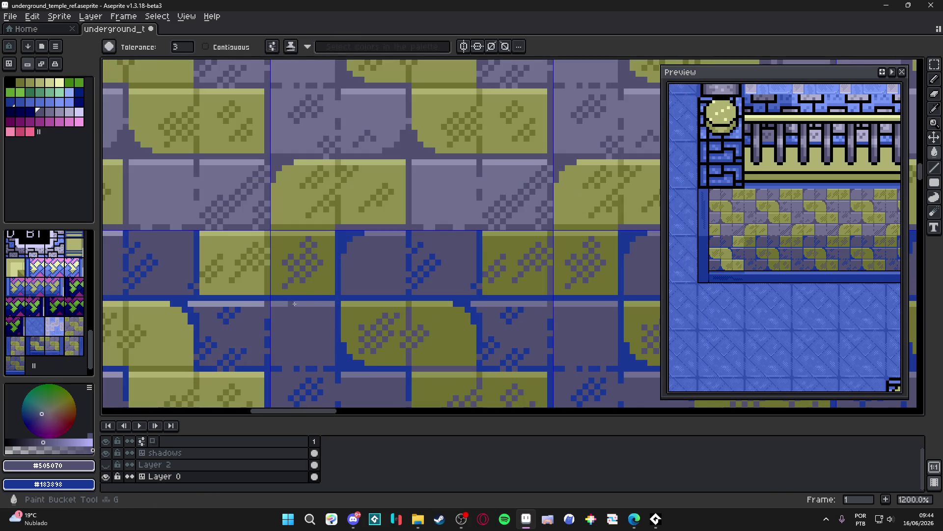
- Darken the lighter olive tiles to #707030 and recolour their #909050 highlight strips
left_click(262, 303, "alt")
scroll(267, 273, "left", 3)
scroll(275, 273, "right", 1)
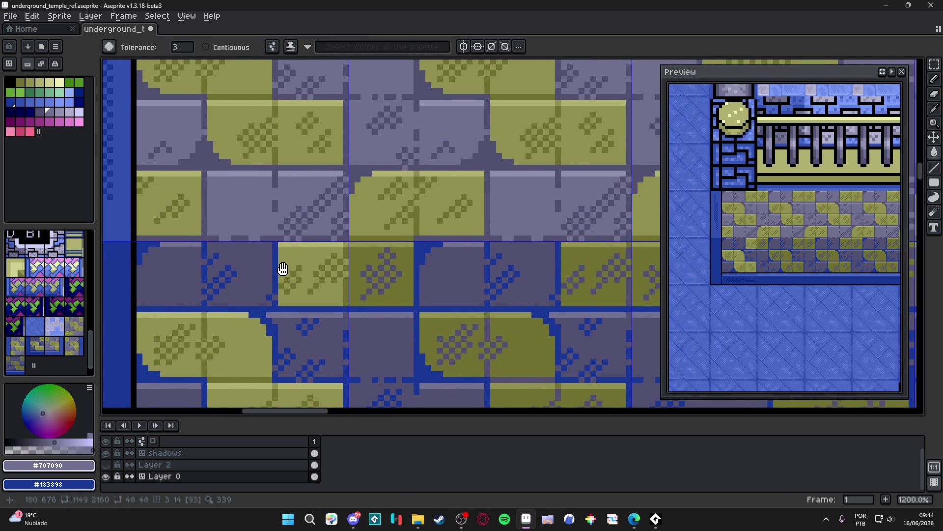
left_click(363, 282, "alt")
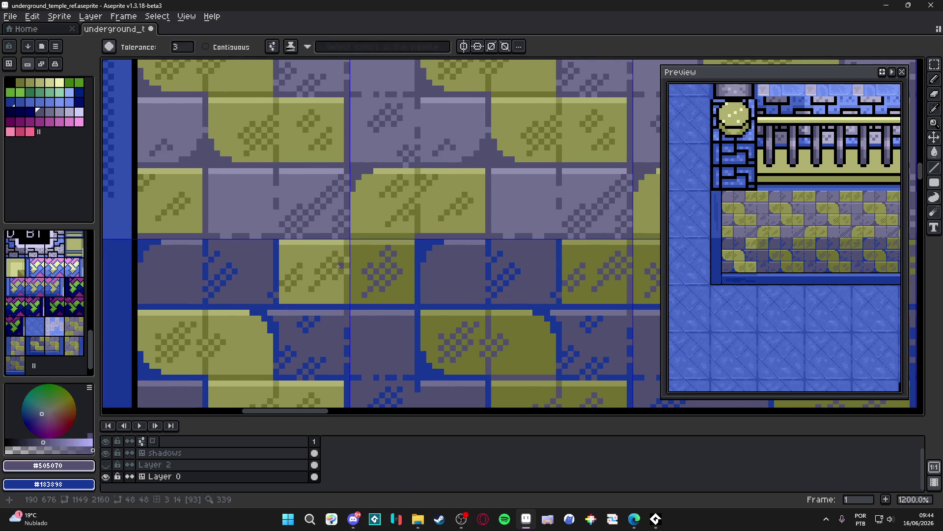
left_click(343, 294)
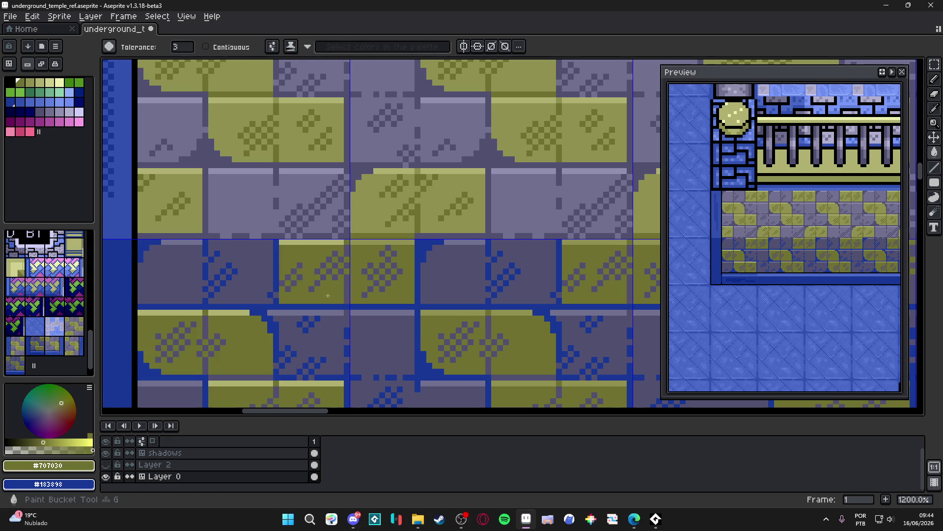
left_click(328, 248, "alt")
left_click(327, 248)
scroll(339, 280, "down", 5)
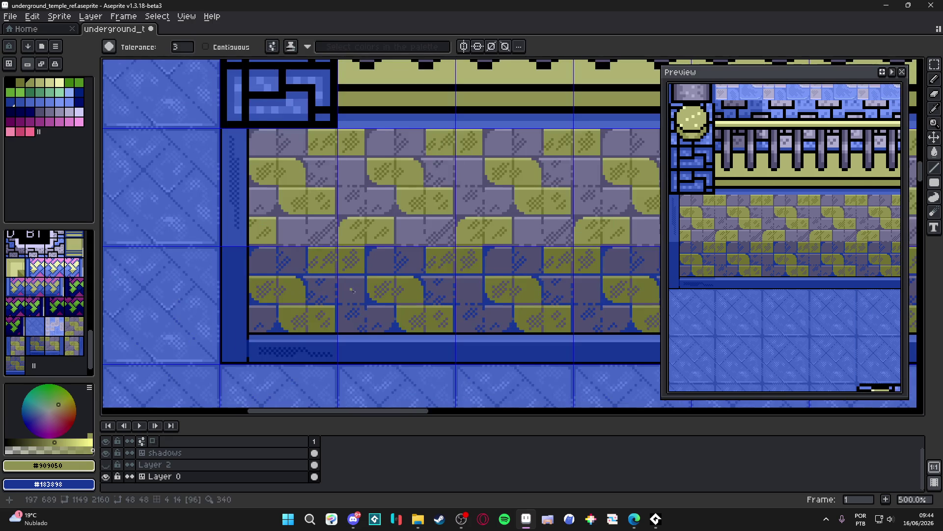
- Draw a lavender #707090 highlight row along the lower platform tiles' tops
key("v")
scroll(351, 316, "down", 4)
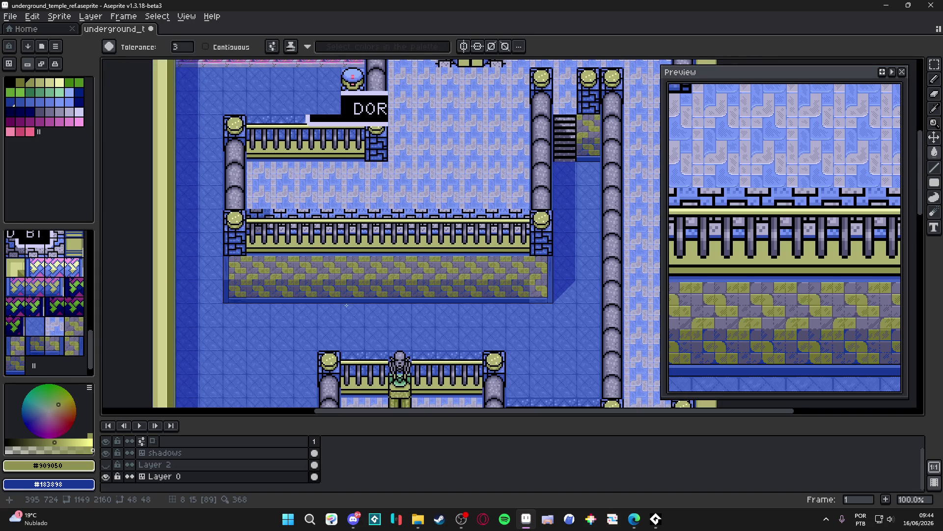
scroll(242, 290, "up", 3)
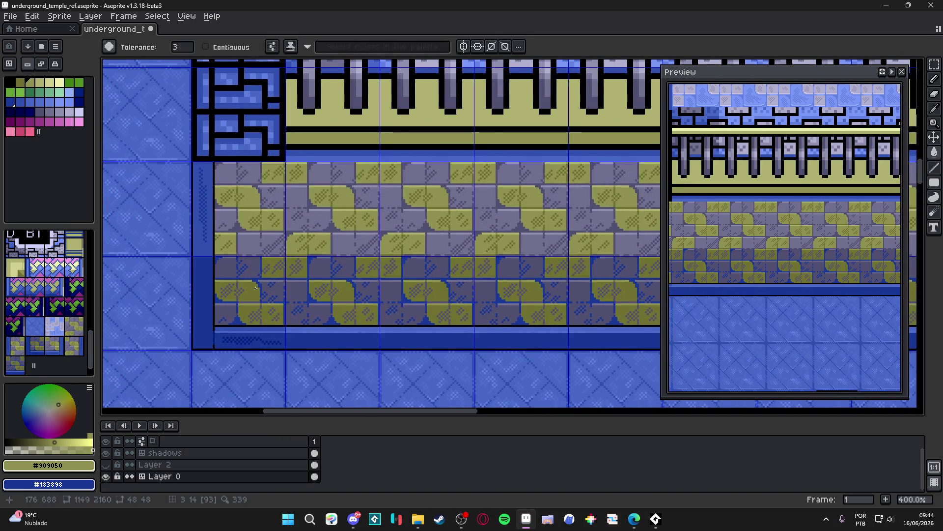
scroll(265, 297, "up", 6)
key("b")
left_click(206, 256, "alt")
left_click_drag(271, 256, 330, 257)
- Save underground_temple_ref.aseprite and pan across the temple area
scroll(327, 299, "down", 5)
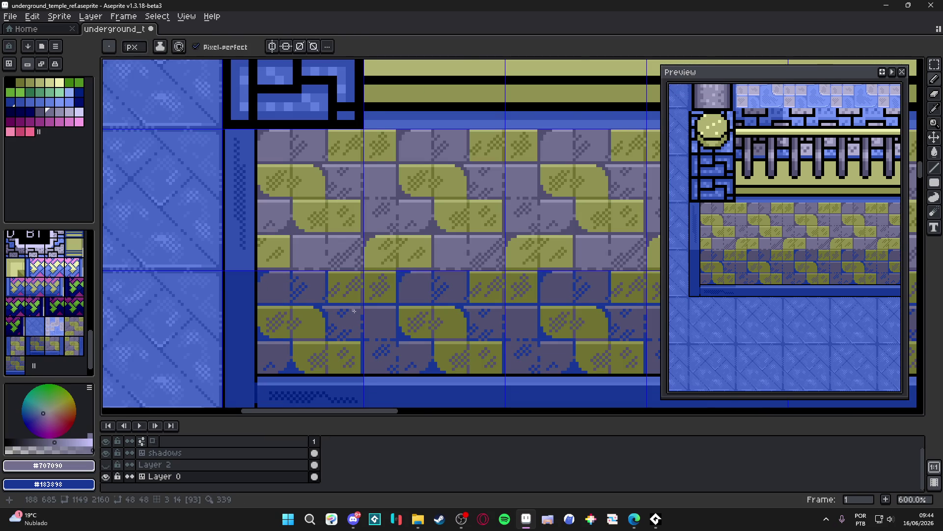
scroll(329, 305, "down", 2)
scroll(354, 324, "up", 1)
scroll(344, 329, "down", 3)
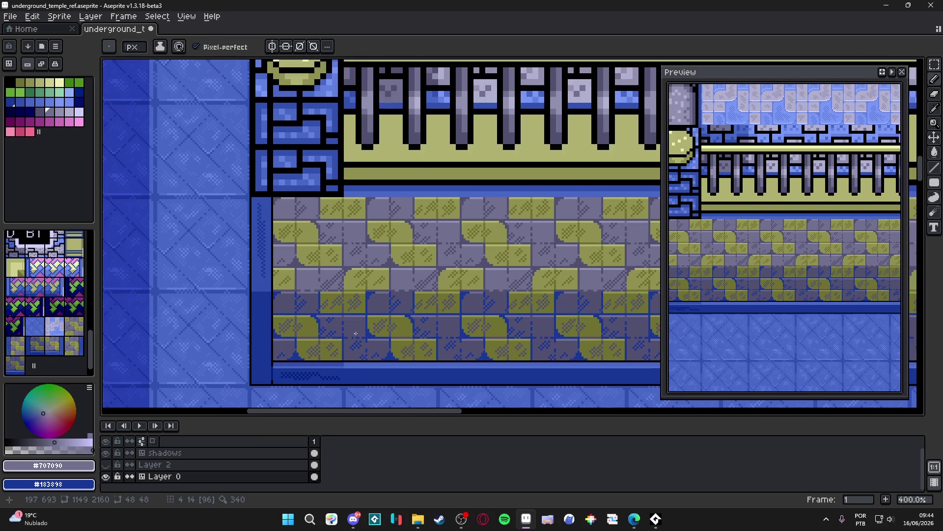
scroll(341, 323, "up", 1)
key("ctrl+s")
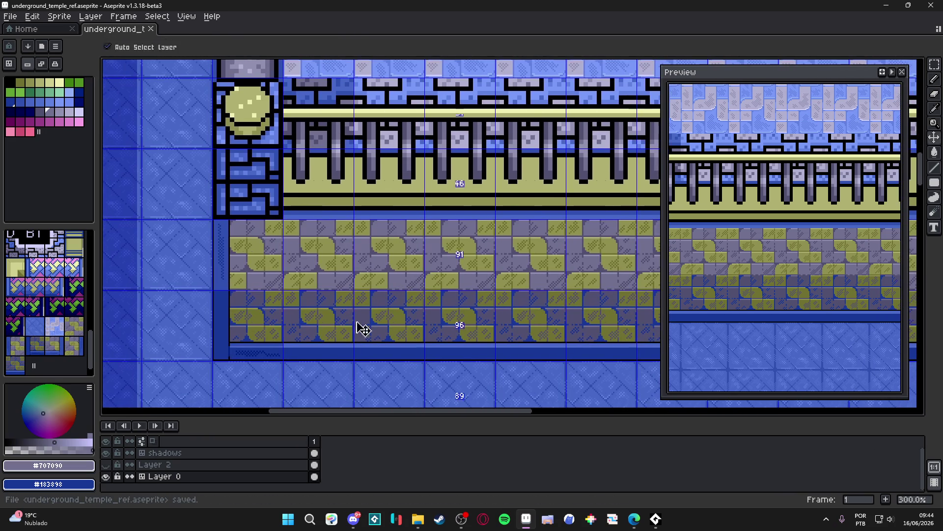
scroll(364, 326, "down", 1)
mouse_move(426, 314)
left_mouse_down()
mouse_move(368, 327)
mouse_move(407, 321)
left_mouse_up()
scroll(366, 326, "down", 1)
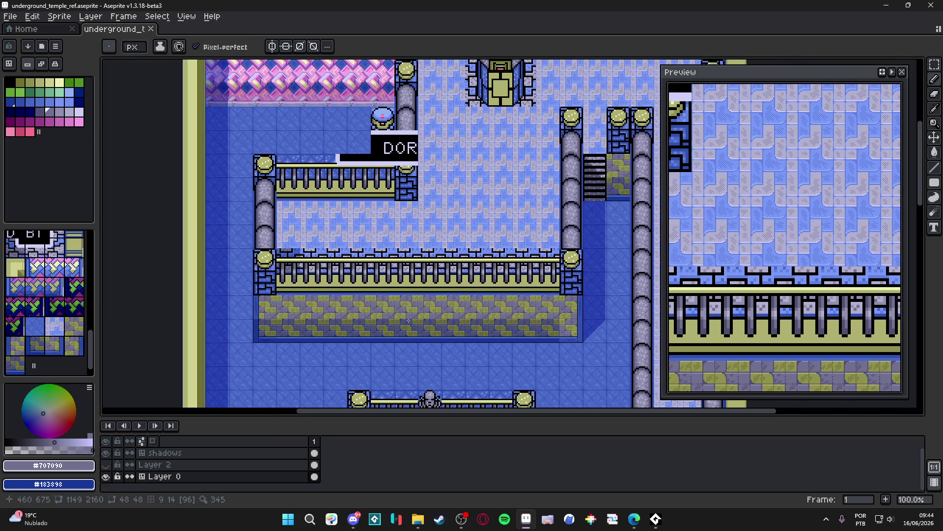
mouse_move(474, 204)
left_mouse_down()
mouse_move(474, 330)
mouse_move(469, 236)
left_mouse_up()
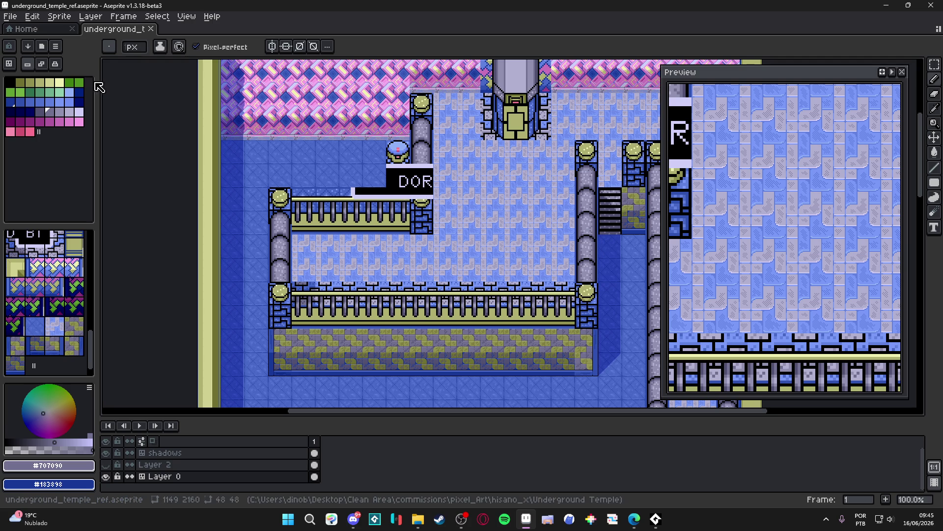
left_click(634, 519)
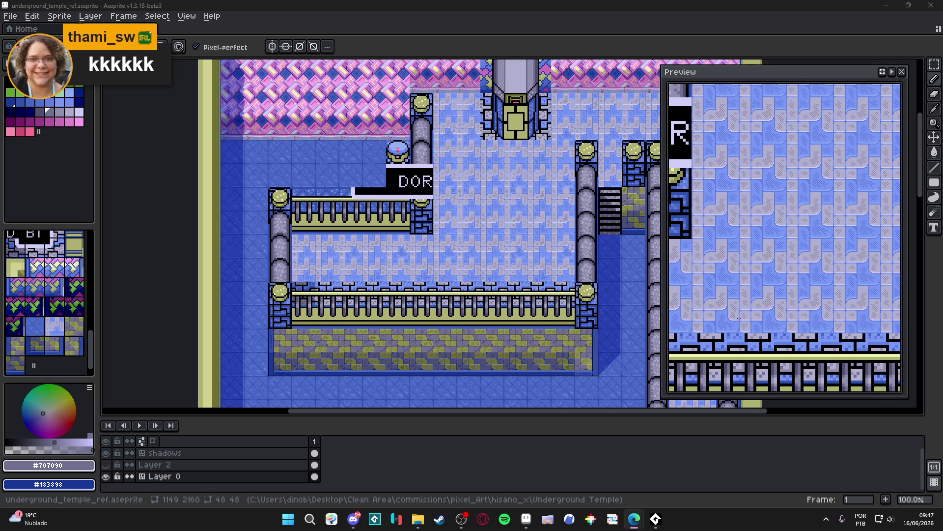
- Show the 48×48 tile grid, pick #3050b0 from the frame, and select the frame's corner tile
scroll(282, 190, "up", 5)
key("ctrl+apostrophe")
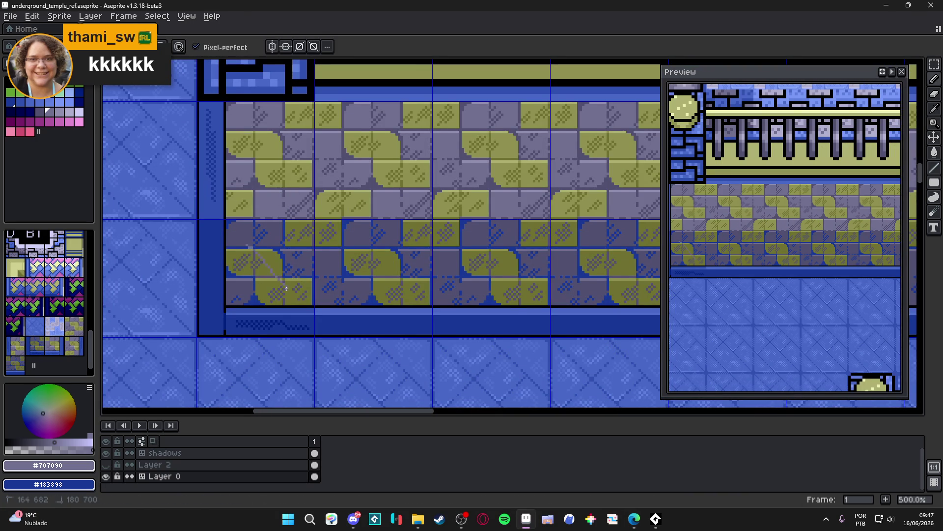
key("m")
left_click_drag(267, 280, 245, 262)
key("ctrl+d")
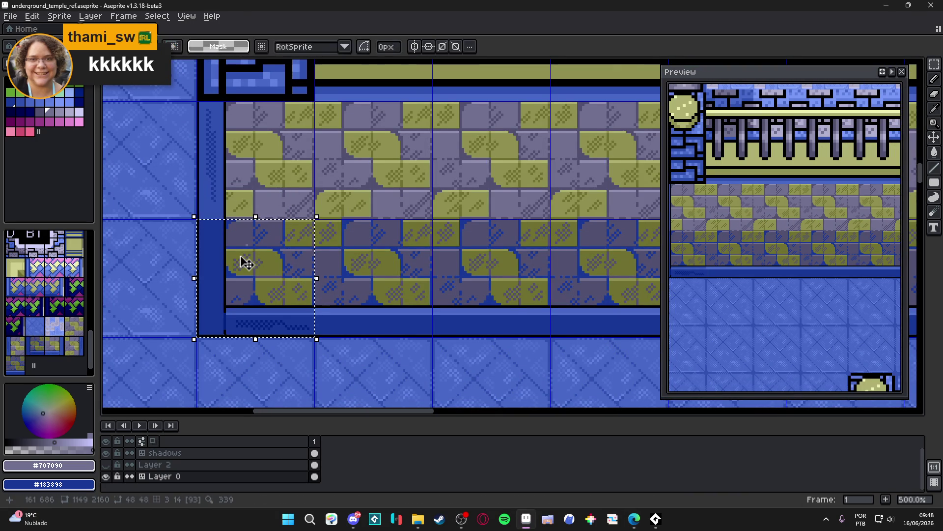
scroll(242, 263, "up", 7)
key("i")
left_click(196, 168)
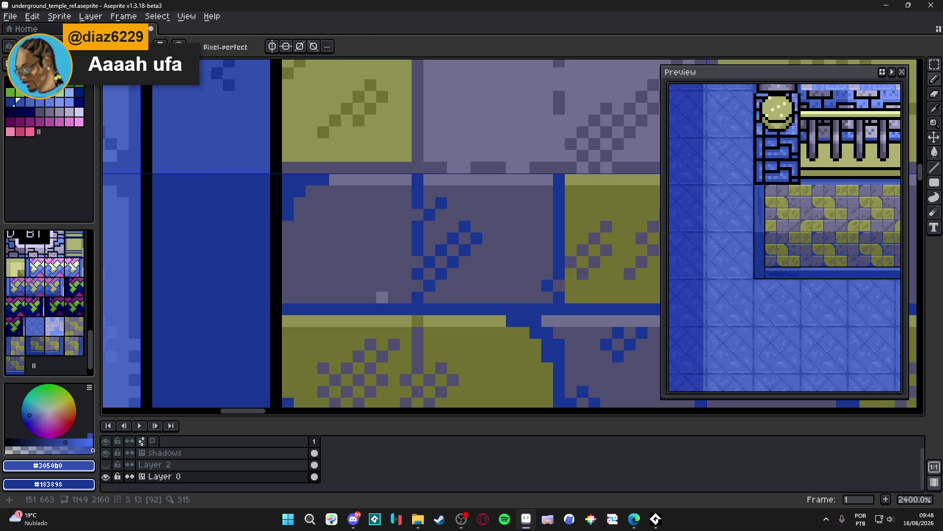
scroll(252, 232, "down", 6)
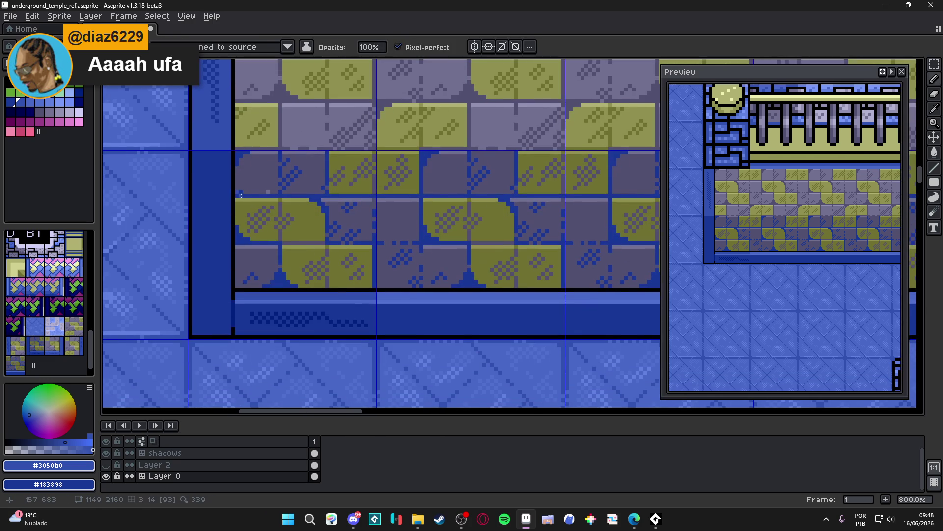
key("m")
left_click_drag(196, 167, 241, 234)
scroll(244, 235, "up", 2)
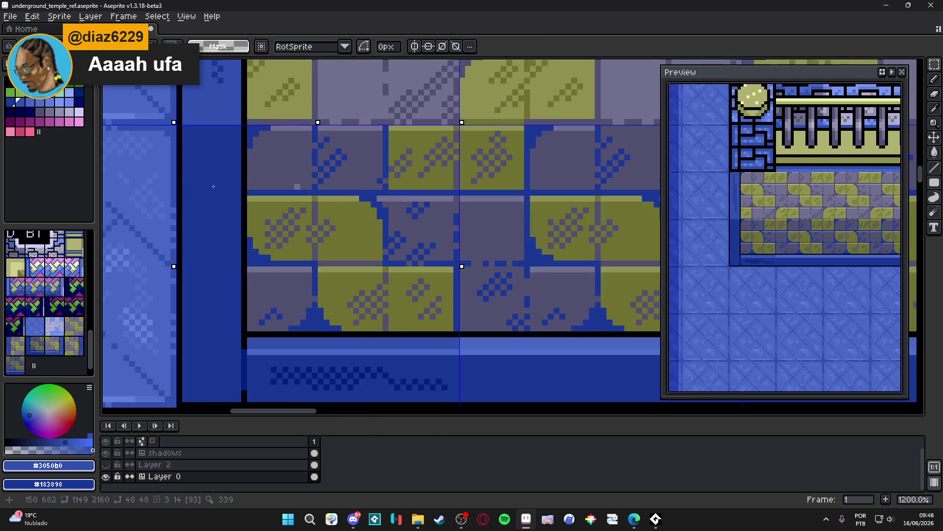
- Pencil a checkered #3050b0 dither into the top of the dark blue column
key("b")
scroll(198, 137, "up", 1)
mouse_move(180, 130)
left_mouse_down()
mouse_move(190, 138)
mouse_move(243, 130)
left_mouse_up()
left_click(202, 145)
left_click(218, 154)
left_click(197, 154)
left_click(189, 145)
left_click(197, 169)
left_click(212, 169)
left_click(204, 177)
left_click(220, 161)
- Extend the dither along the triangle's right edge and down the column's right side
left_click(244, 168)
left_click(236, 176)
left_click(228, 184)
left_click(228, 199)
left_click(251, 175)
left_click(243, 192)
left_click(252, 207)
left_click(251, 223)
left_click(251, 238)
left_click(251, 254)
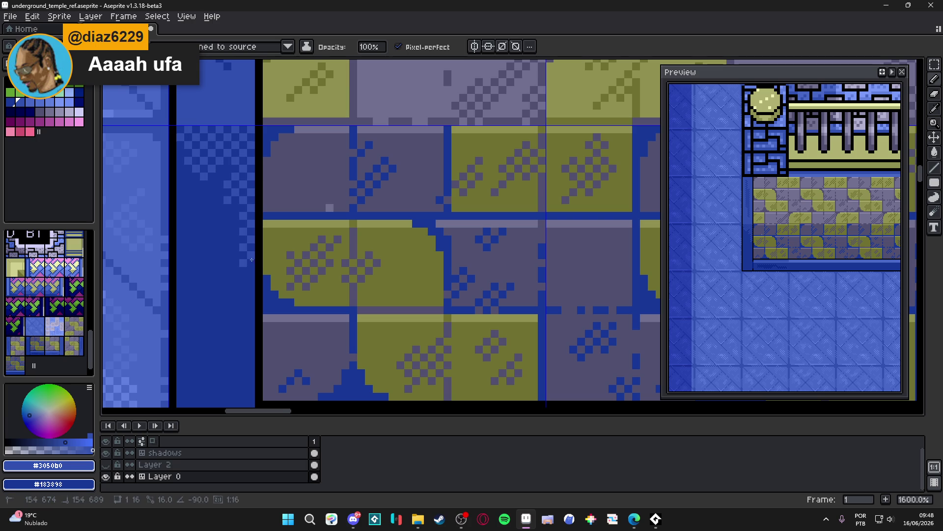
left_click(204, 192)
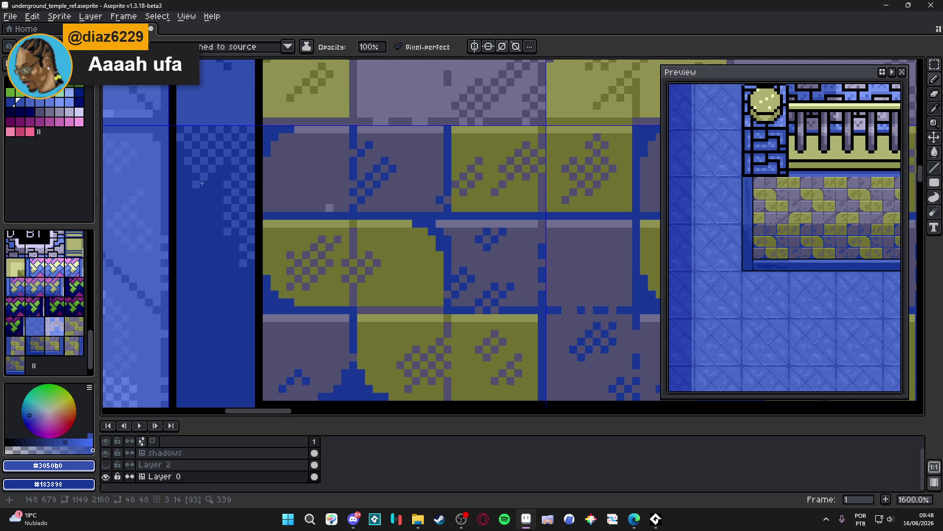
left_click(196, 201)
left_click(205, 208)
scroll(206, 207, "down", 2)
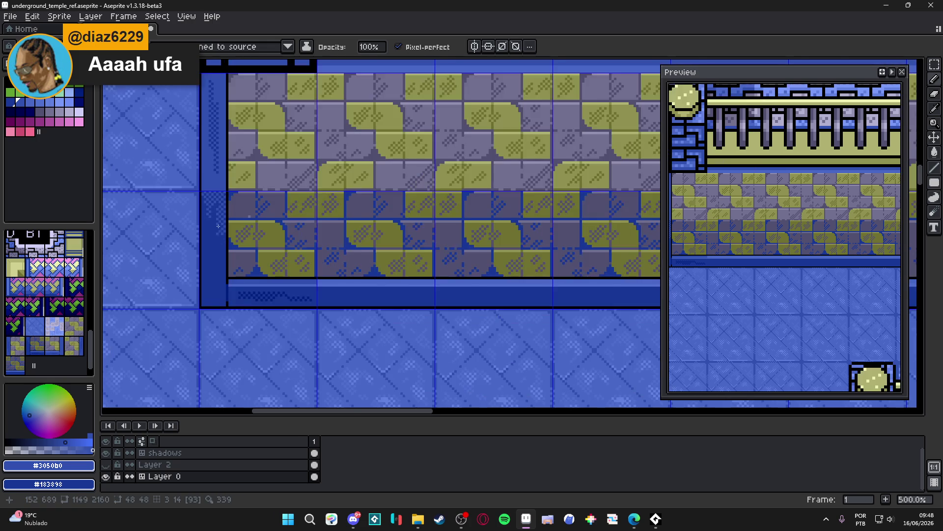
- Set the secondary colour to #3050b0 from the frame column, then view the floor below
scroll(228, 205, "up", 2)
scroll(228, 205, "down", 4)
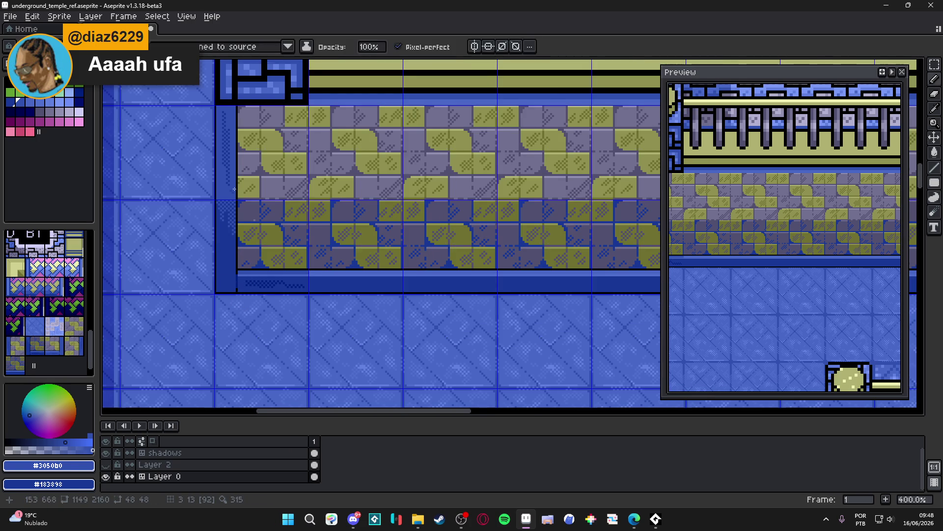
scroll(234, 190, "up", 4)
right_click(203, 219, "alt")
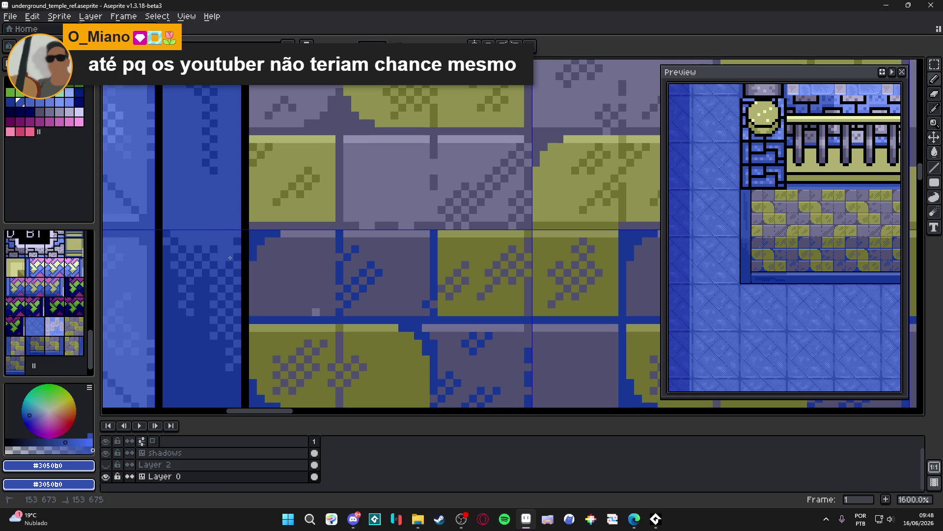
scroll(239, 289, "down", 5)
scroll(249, 309, "down", 1)
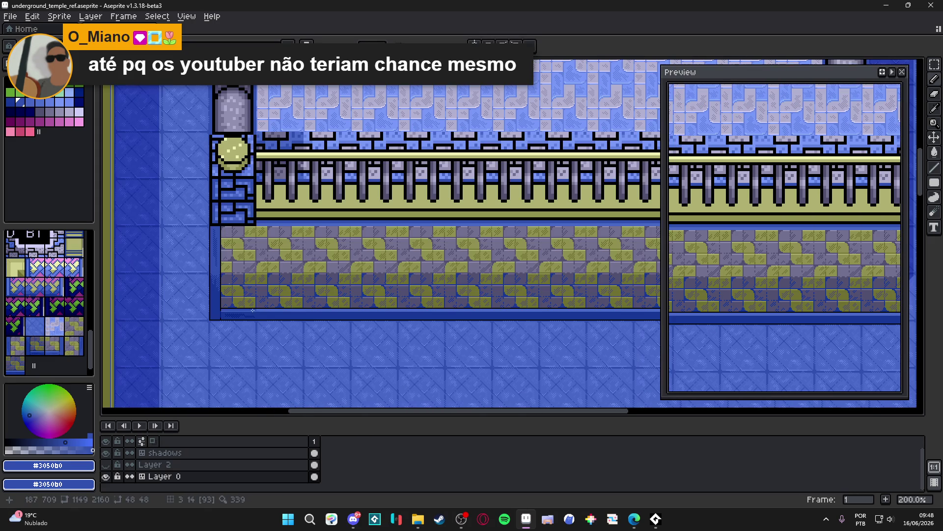
mouse_move(291, 317)
left_mouse_down()
mouse_move(225, 274)
mouse_move(240, 280)
left_mouse_up()
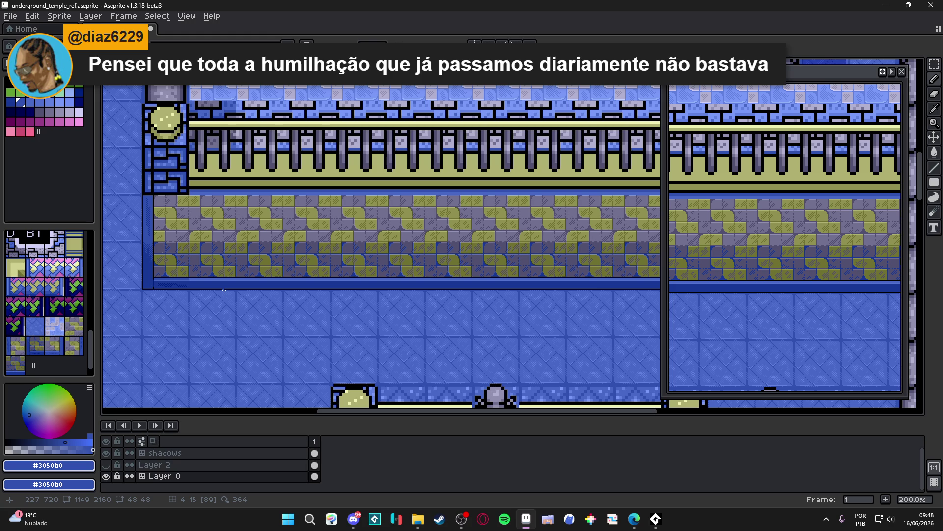
scroll(196, 290, "up", 4)
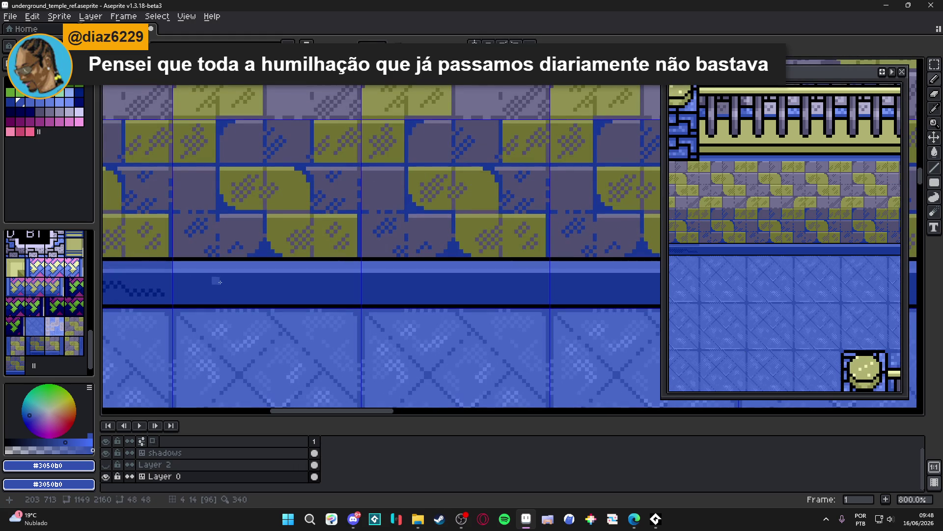
- Fill the light blue band under the platform with darker blue, undoing a mistaken first fill
left_click_drag(106, 119, 231, 295)
left_click(230, 295)
scroll(239, 275, "up", 3)
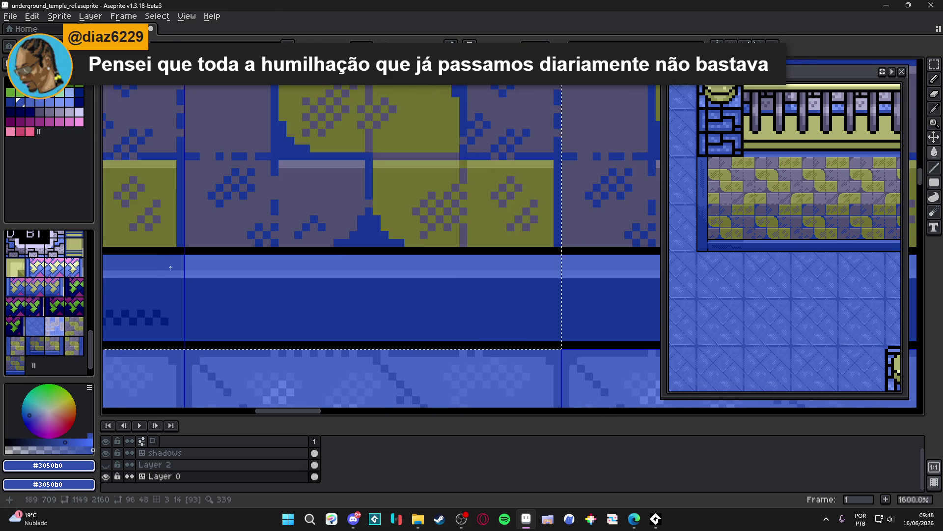
left_click(246, 268)
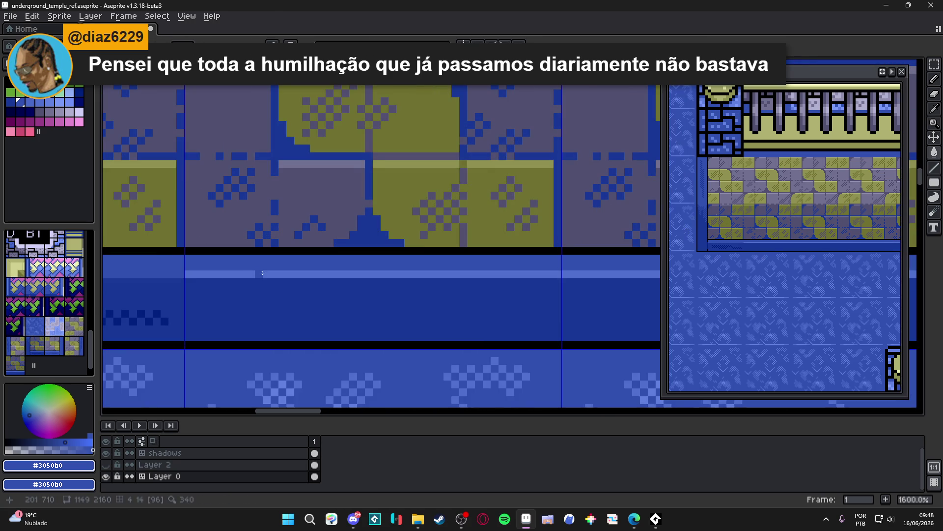
key("ctrl+z")
key("m")
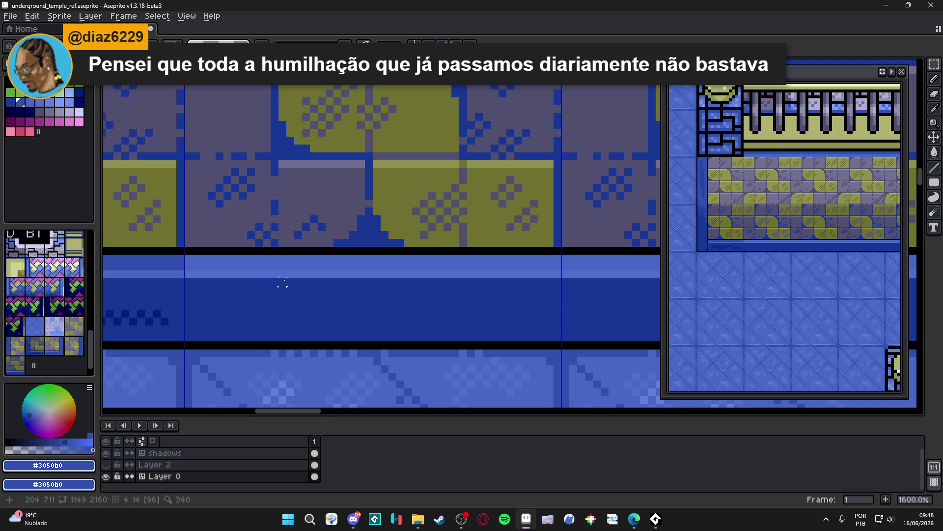
key("g")
left_click(272, 265)
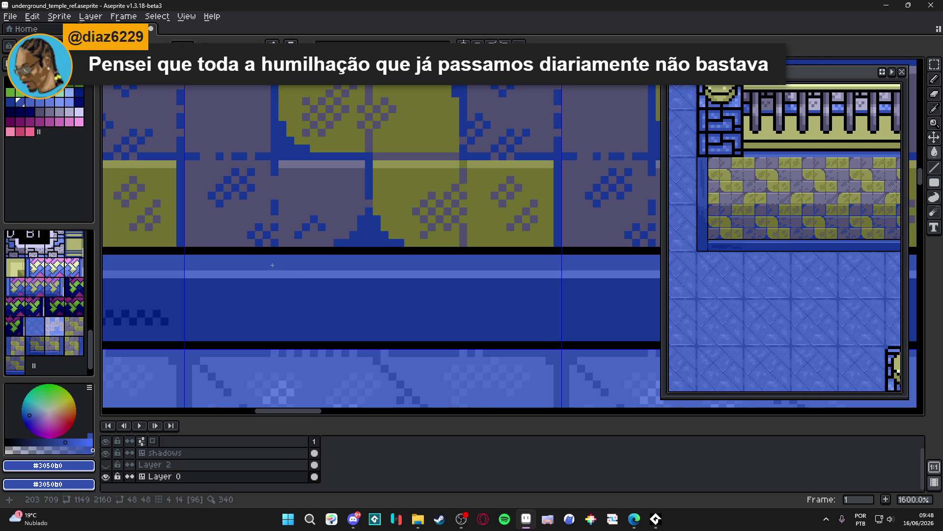
- Sample the lighter blue from the stripe beneath the platform
scroll(272, 264, "down", 2)
scroll(203, 254, "up", 2)
left_click(264, 270, "alt")
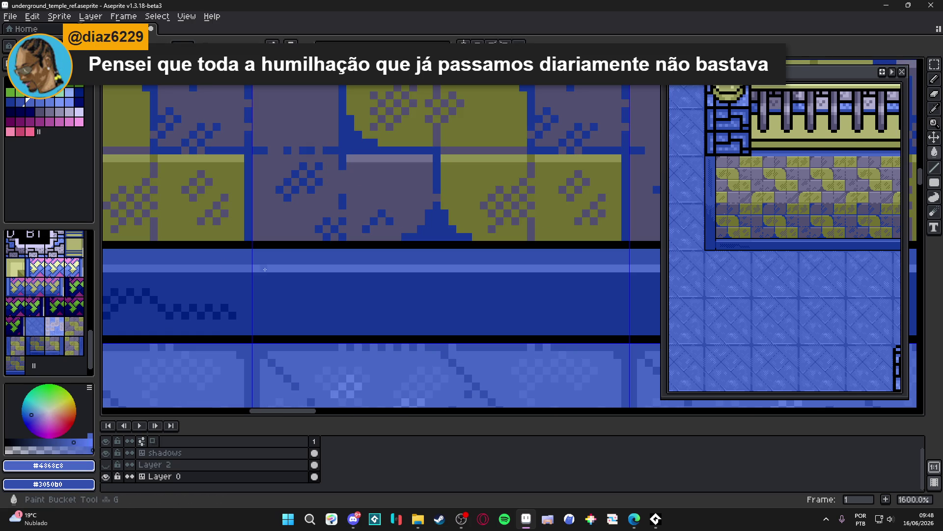
scroll(321, 266, "down", 6)
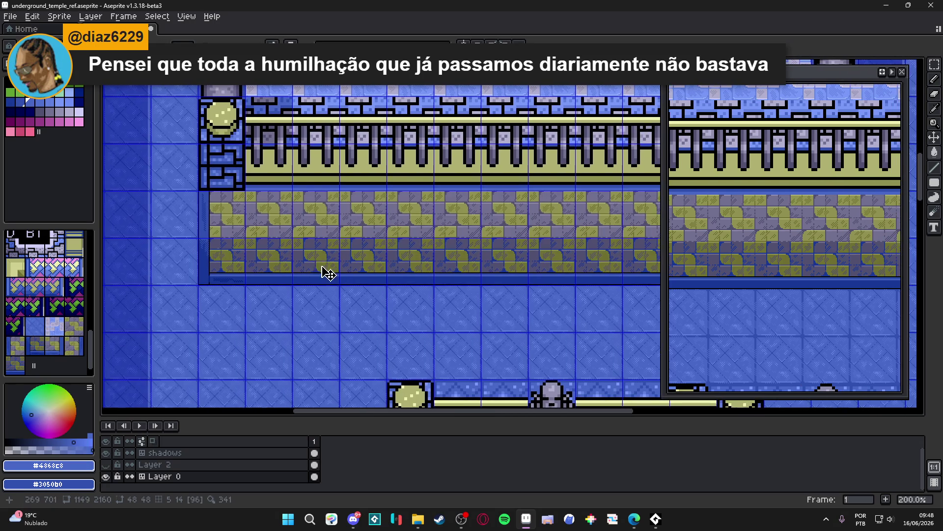
- Save underground_temple_ref.aseprite, then select the platform's lower-left corner tile
key("ctrl+s")
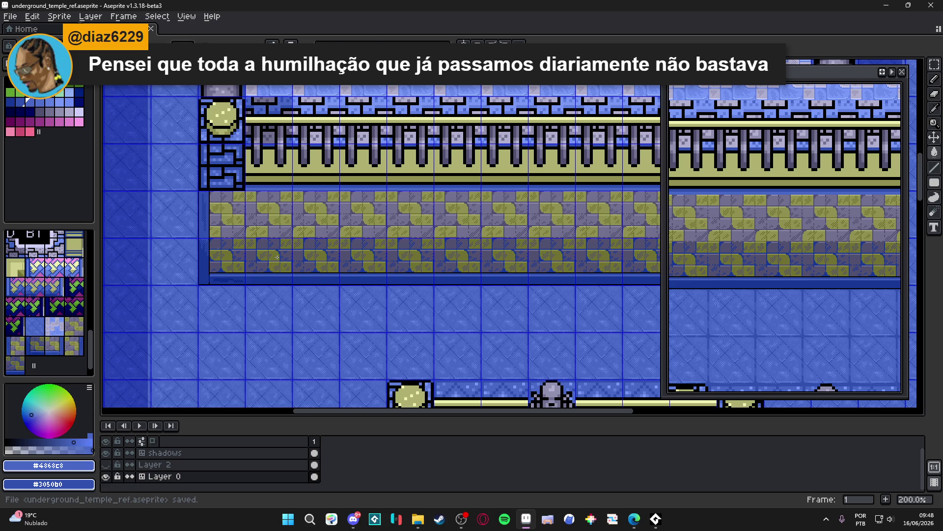
scroll(277, 257, "up", 3)
left_click(226, 262)
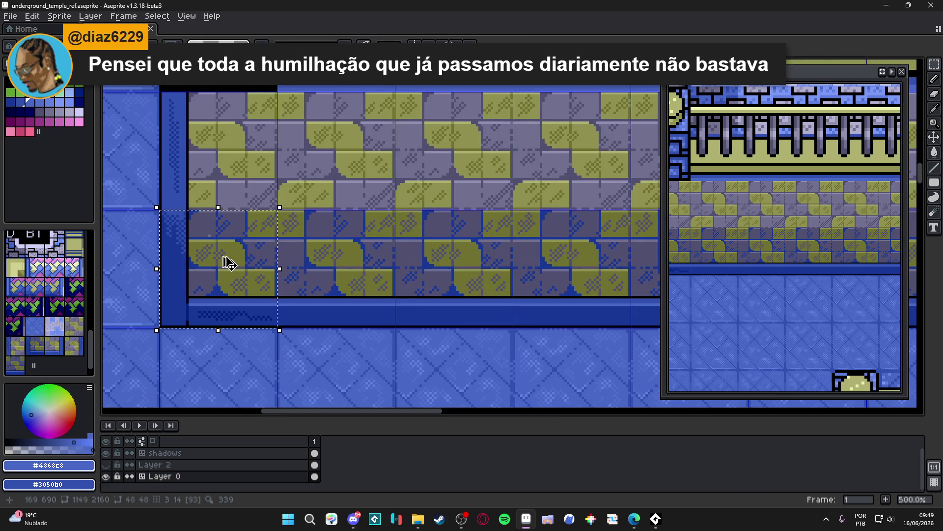
- Pick lavender #707090 from the tile and paint the first light pixels on its top edge
scroll(219, 162, "up", 8)
left_click(176, 185, "alt")
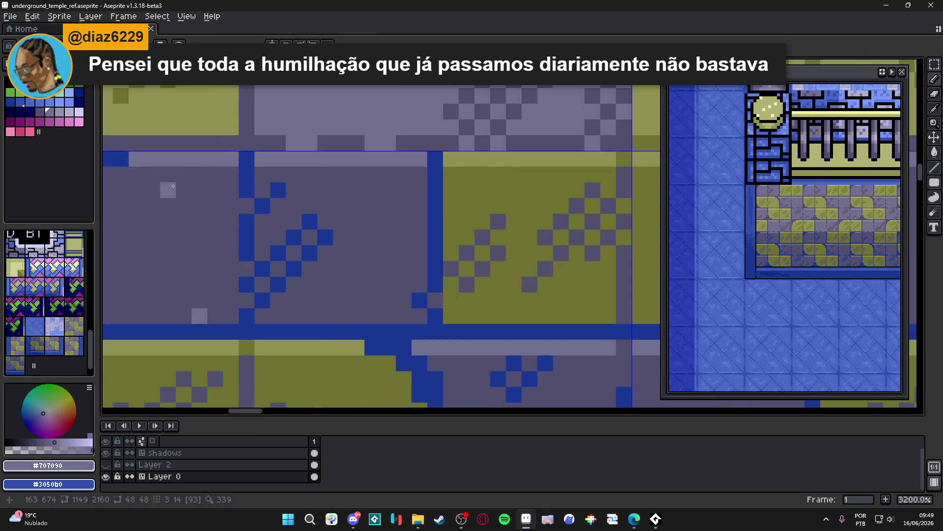
left_click(168, 175)
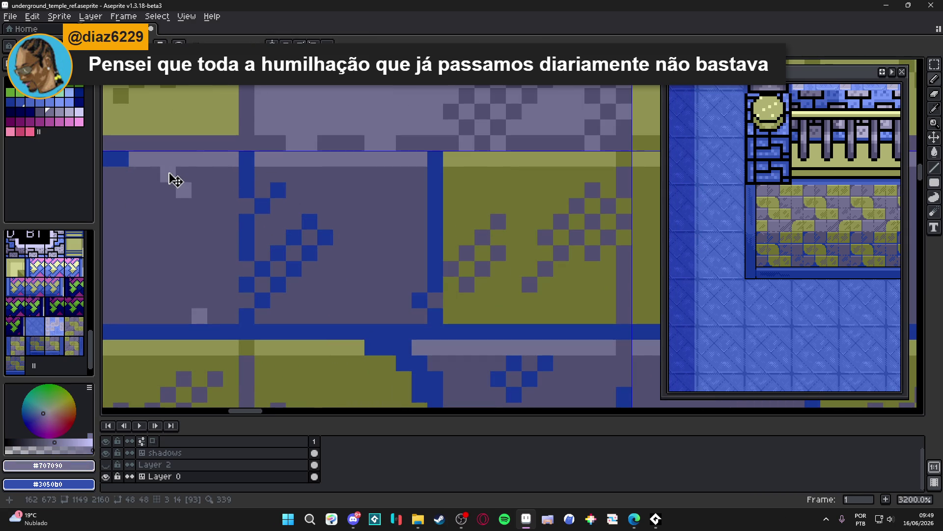
key("b")
left_click(199, 175)
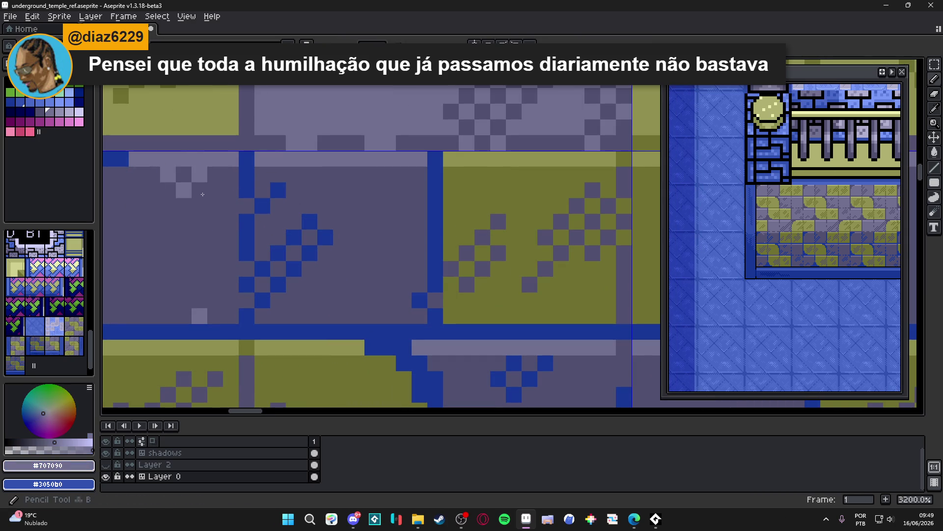
- Paint checker pixels along the grey tile's top edge and down two more rows
left_click_drag(202, 194, 406, 268)
left_click(434, 248)
left_click(419, 264)
left_click(355, 264)
left_click(340, 249)
left_click(324, 264)
left_click(308, 249)
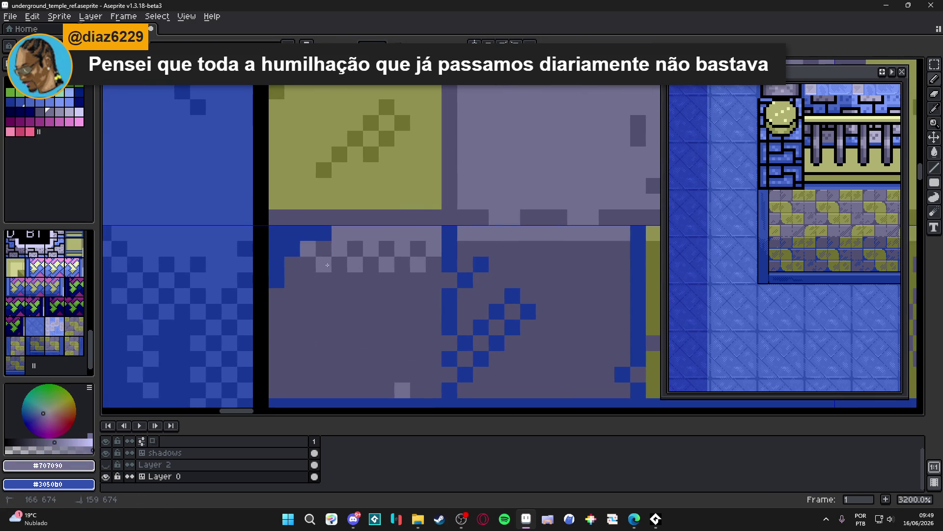
left_click(340, 280)
left_click(371, 280)
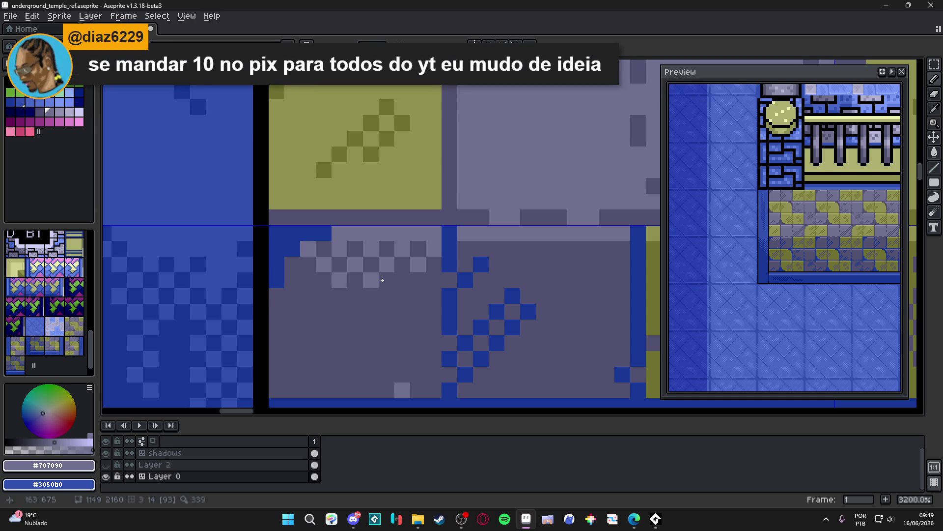
left_click(355, 295)
left_click(323, 296)
left_click(308, 280)
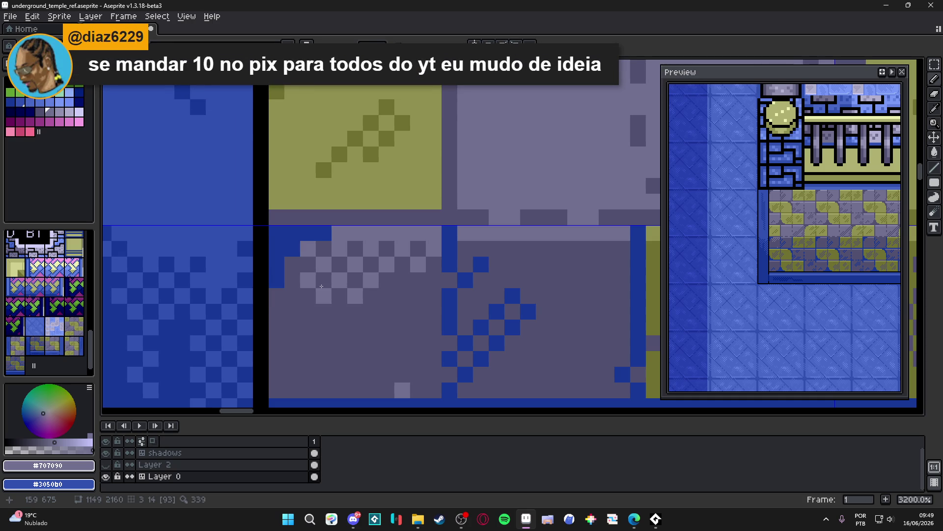
- Add more light pixels to the dithered highlight's lower rows
left_click(292, 264)
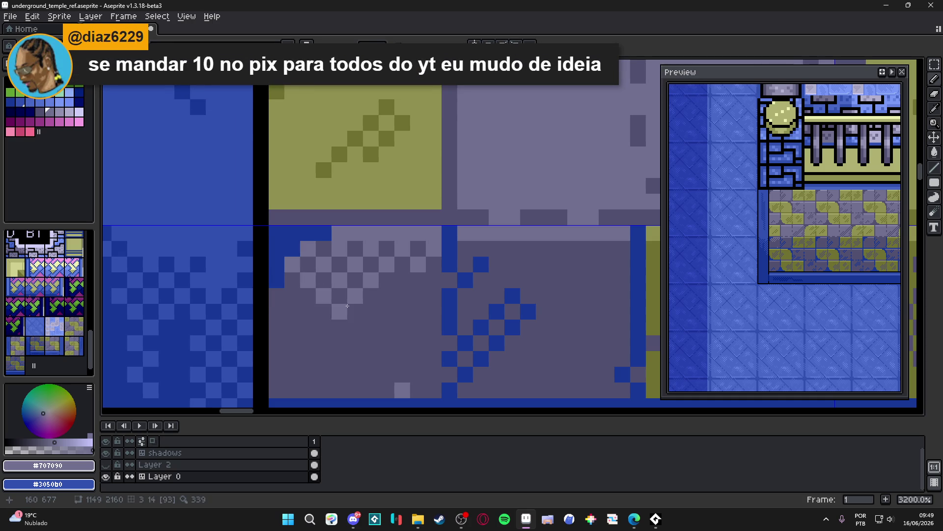
left_click(418, 296)
left_click(403, 311)
left_click(387, 327)
left_click(418, 327)
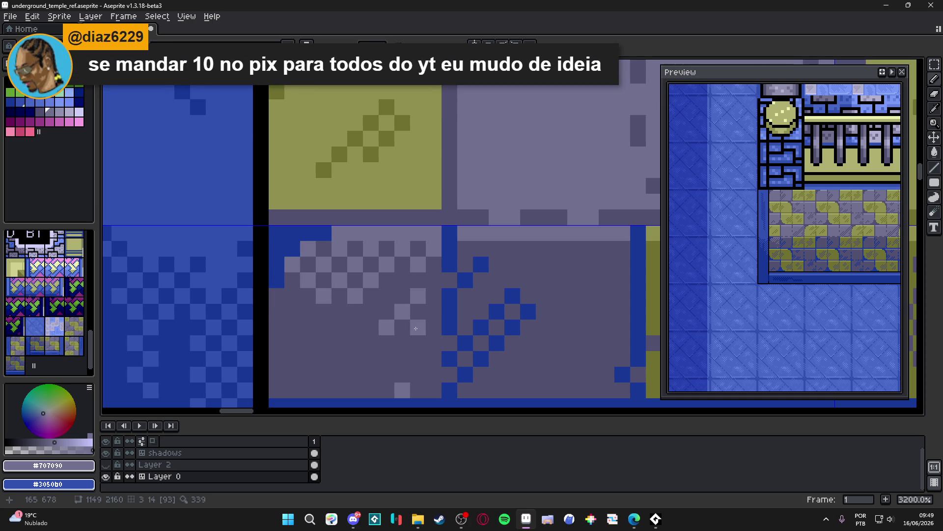
- Paint another checker row of light pixels and fill the highlight's remaining gaps
scroll(393, 355, "down", 4)
scroll(394, 355, "up", 4)
left_click(416, 299)
left_click(431, 315)
left_click(448, 299)
left_click(463, 315)
left_click(385, 299)
left_click(369, 315)
scroll(405, 315, "down", 4)
scroll(405, 315, "up", 4)
left_click(418, 329)
left_click(480, 298)
scroll(479, 311, "down", 4)
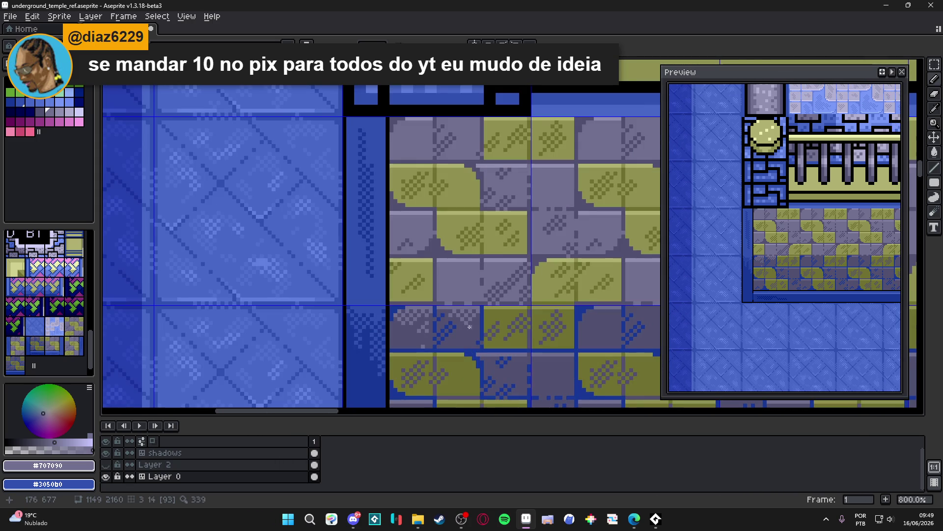
- Add two diagonal light pixels to the grey tile's highlight
scroll(478, 334, "up", 2)
left_click(475, 355)
left_click(468, 347)
scroll(436, 364, "down", 2)
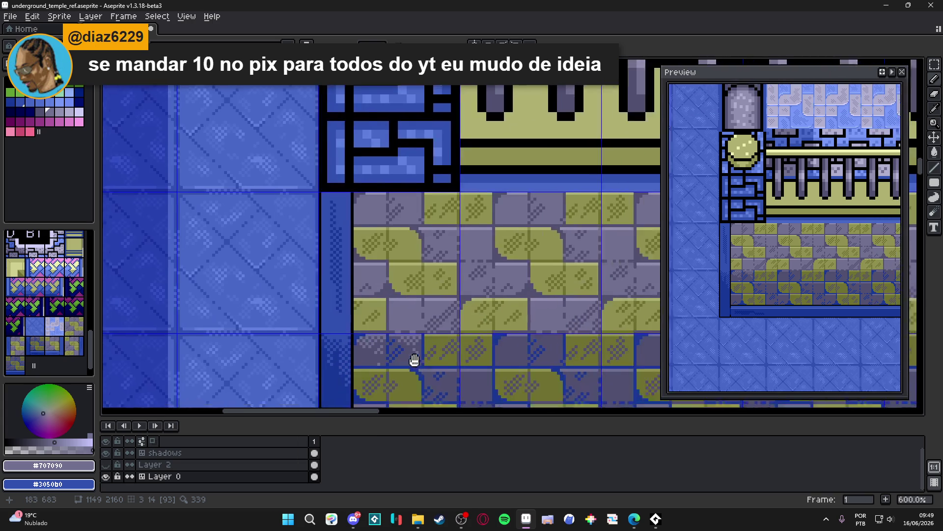
scroll(396, 290, "up", 3)
- Set olive colours (#707030 secondary) and draw a light olive #b0b070 line along the olive tile's top
left_click(396, 290, "alt")
scroll(396, 289, "down", 5)
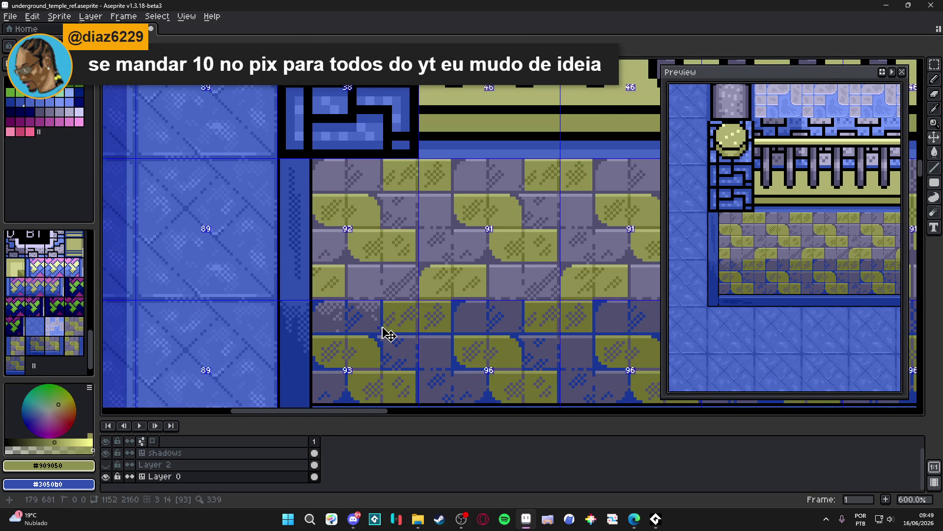
scroll(396, 344, "down", 1)
scroll(398, 346, "down", 1)
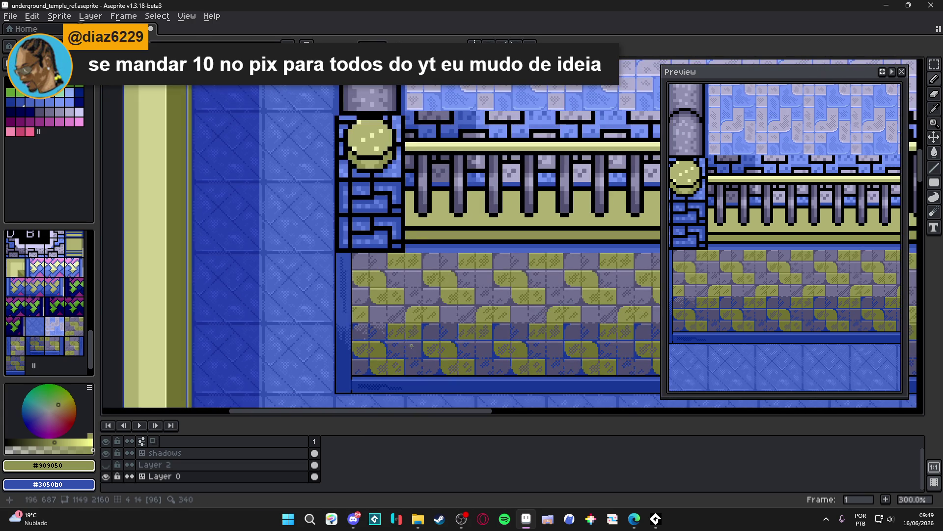
scroll(358, 313, "down", 1)
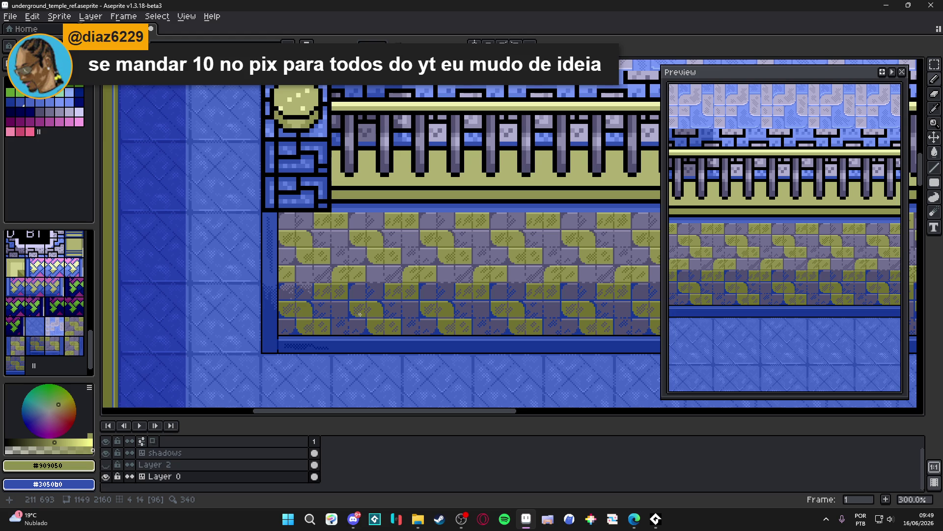
scroll(329, 308, "up", 5)
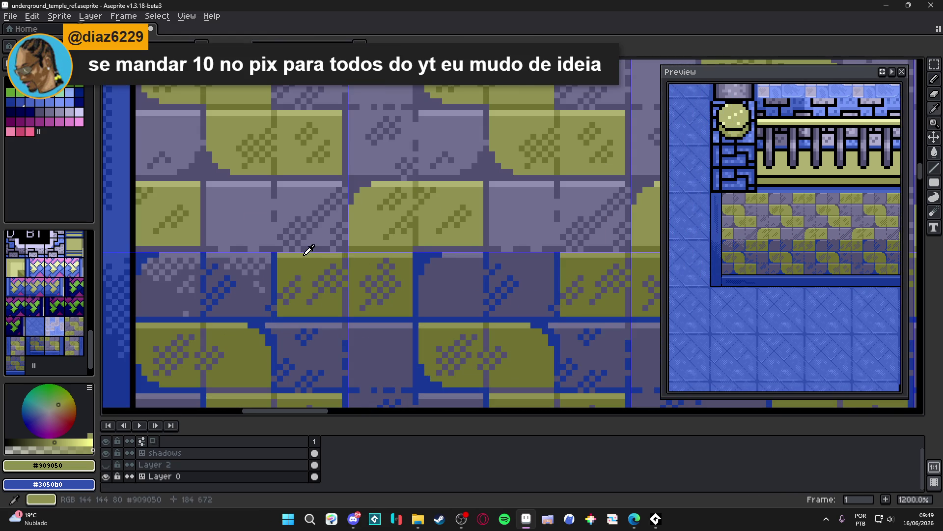
right_click(305, 266, "alt")
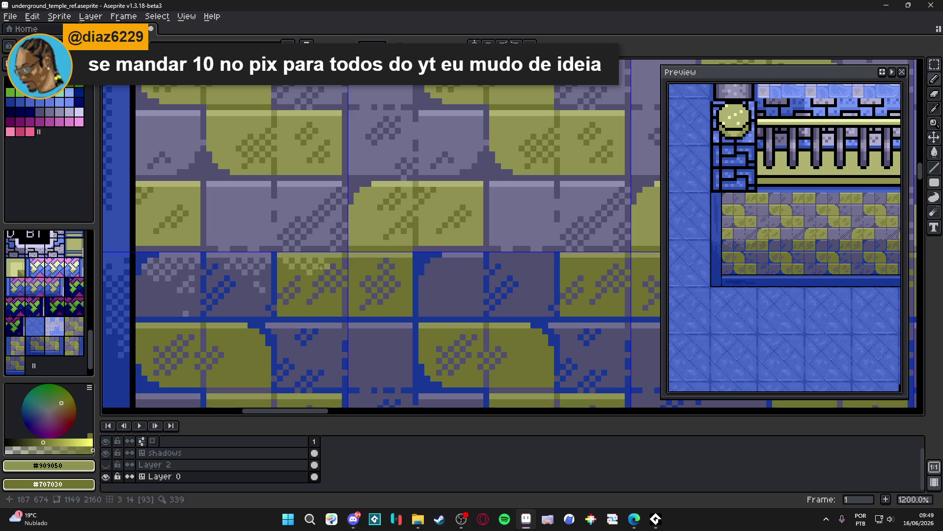
scroll(311, 281, "down", 5)
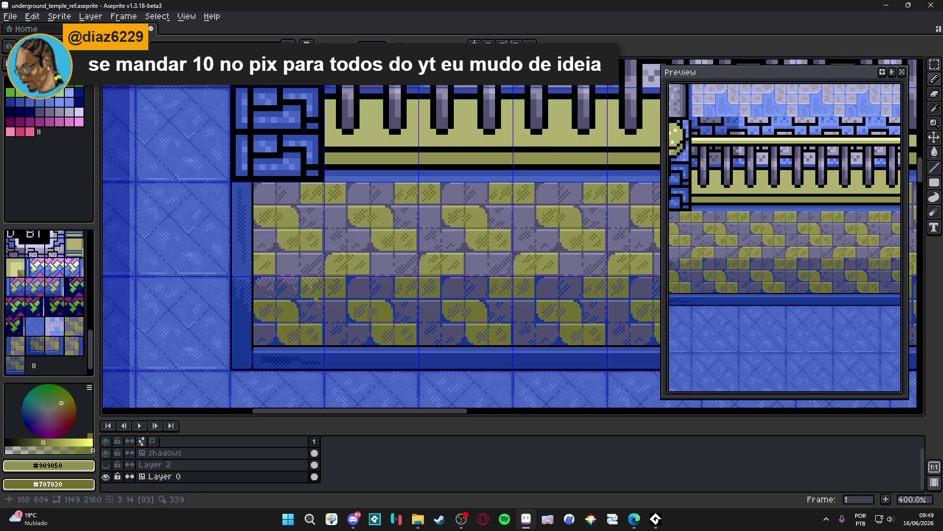
scroll(303, 284, "up", 5)
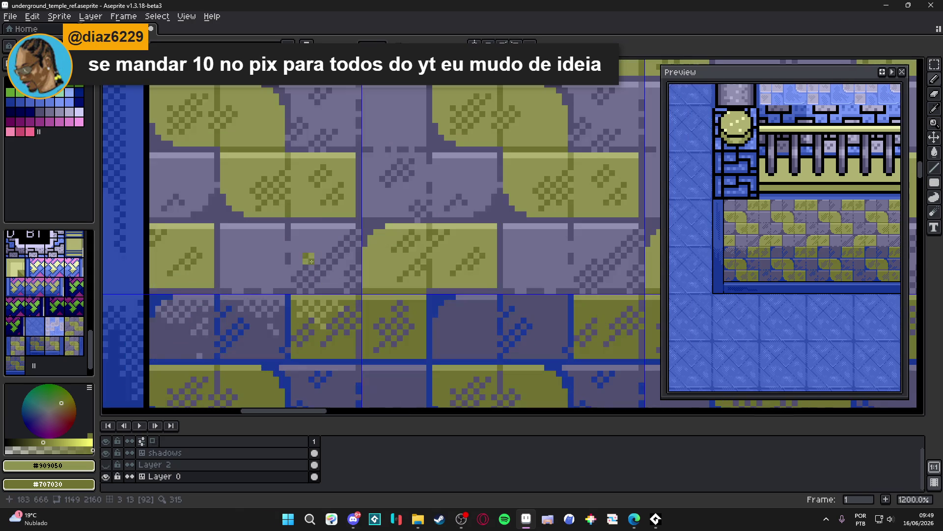
left_click(318, 147, "alt")
scroll(336, 264, "up", 4)
left_click_drag(343, 327, 234, 323)
- Draw a light grey-blue #9090b0 line along the grey tile's top row
scroll(234, 323, "down", 4)
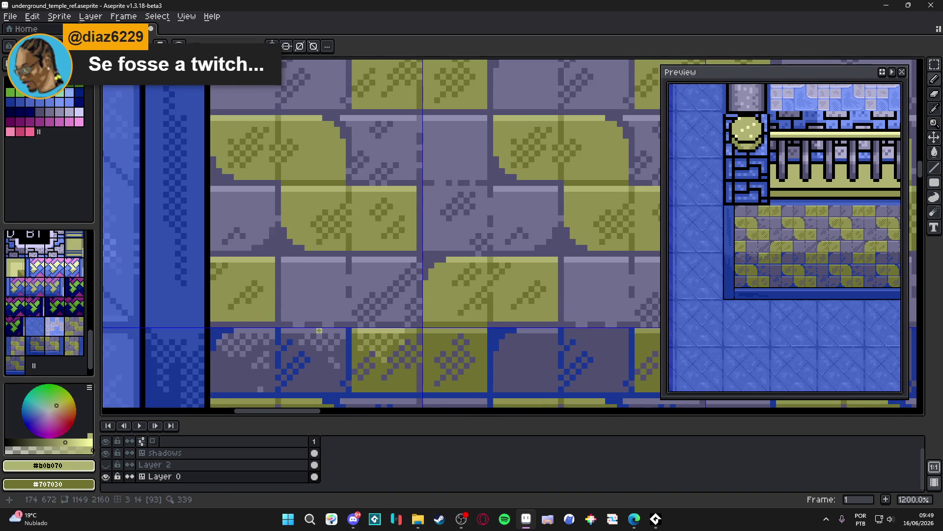
left_click(308, 330, "alt")
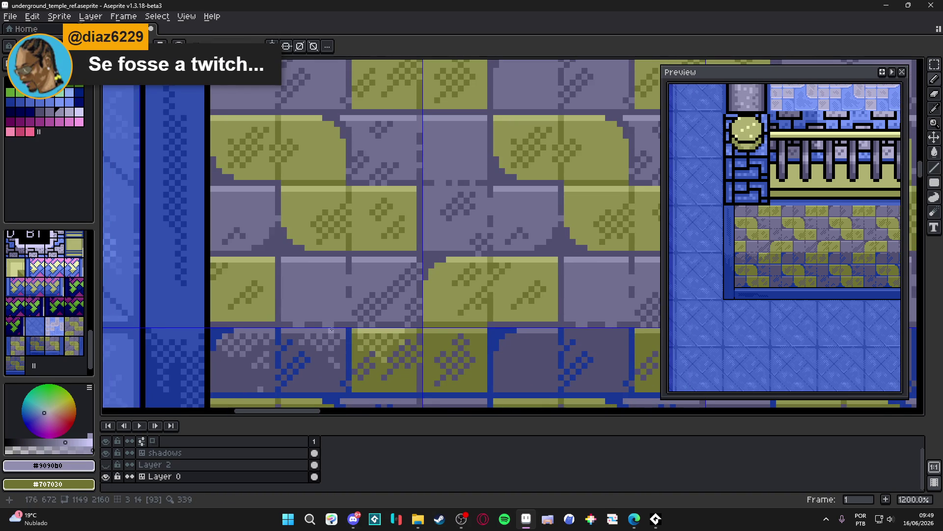
left_click_drag(334, 329, 291, 329)
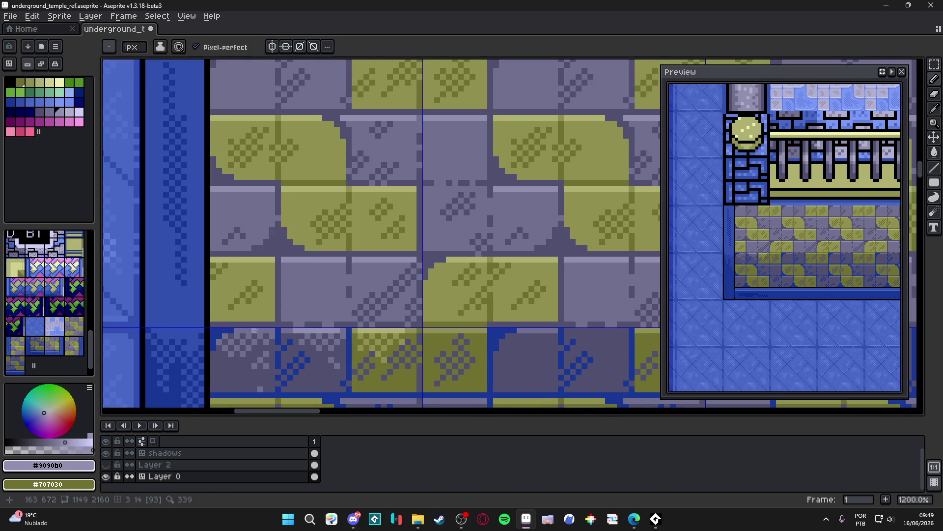
scroll(344, 344, "down", 6)
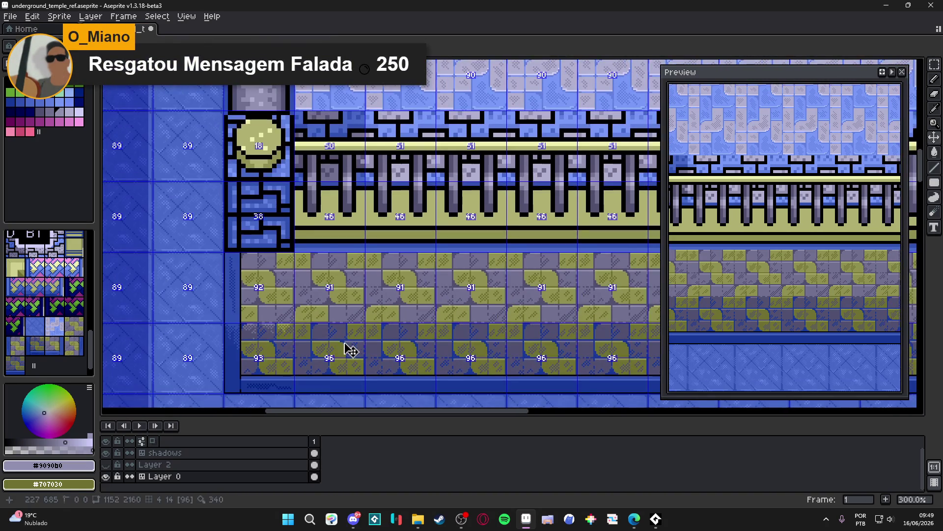
scroll(346, 350, "down", 1)
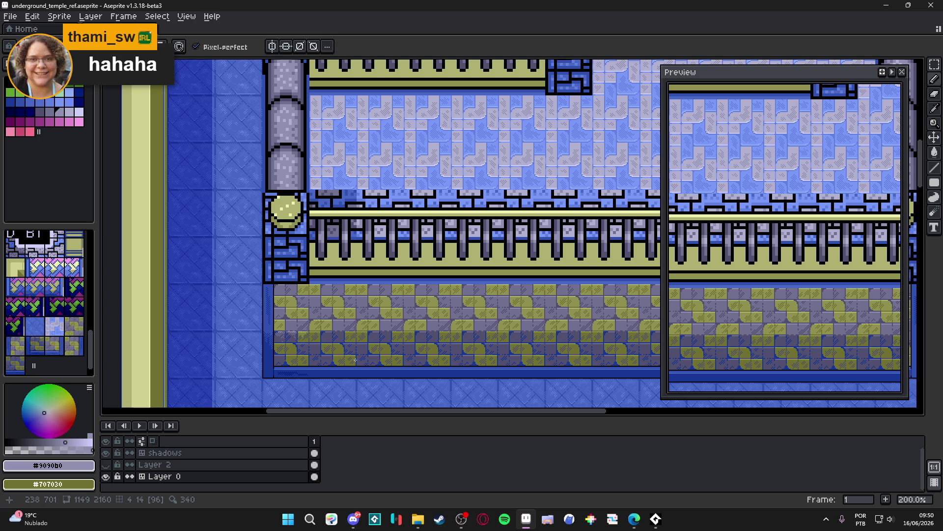
scroll(306, 290, "up", 3)
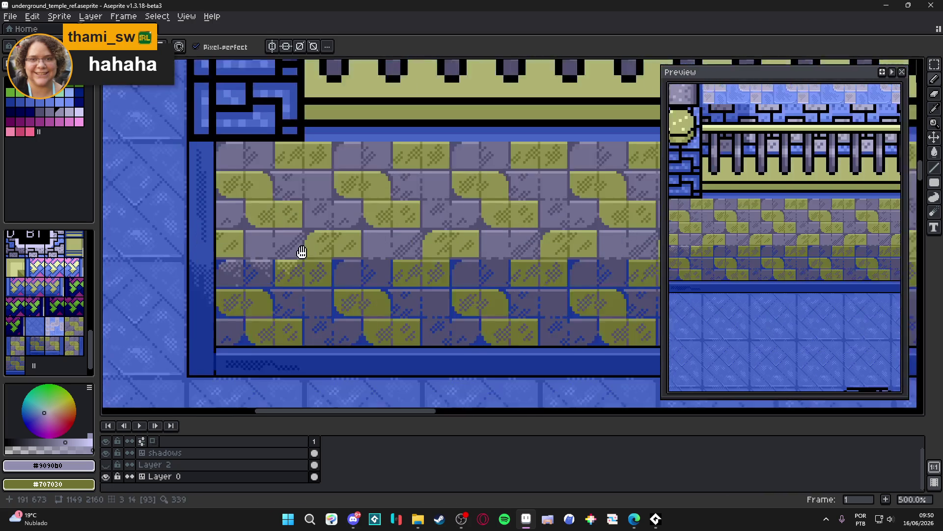
- Select one whole 48x48 tile to inspect it, then clear the selection
scroll(323, 212, "up", 2)
key("m")
left_click(324, 212)
scroll(325, 211, "up", 5)
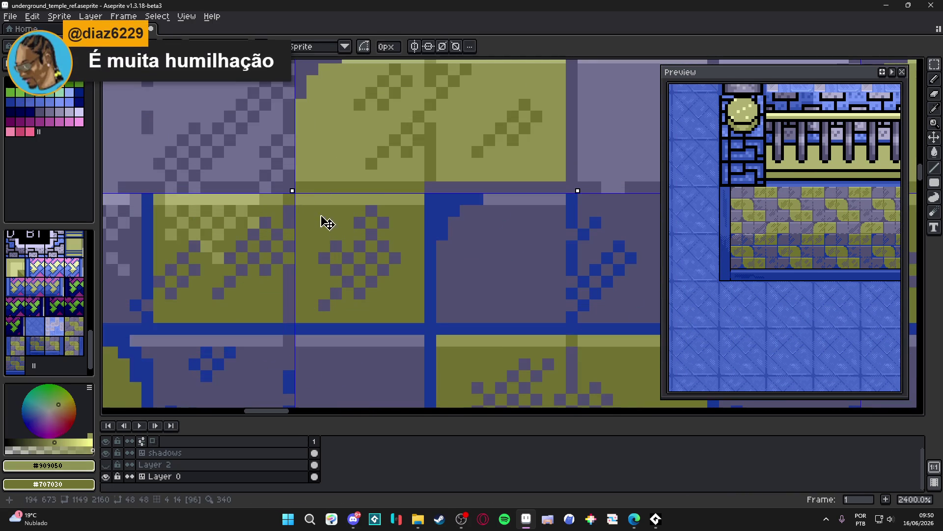
key("b")
key("ctrl+d")
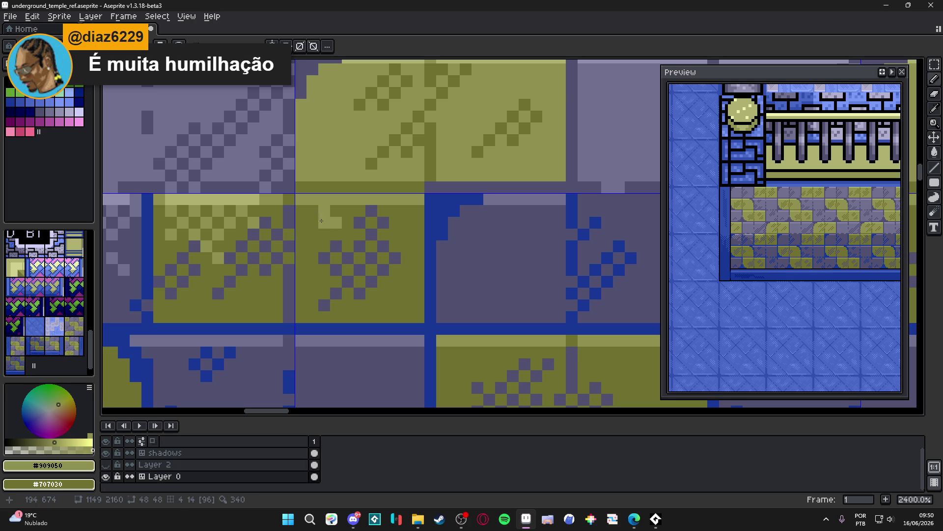
key("m")
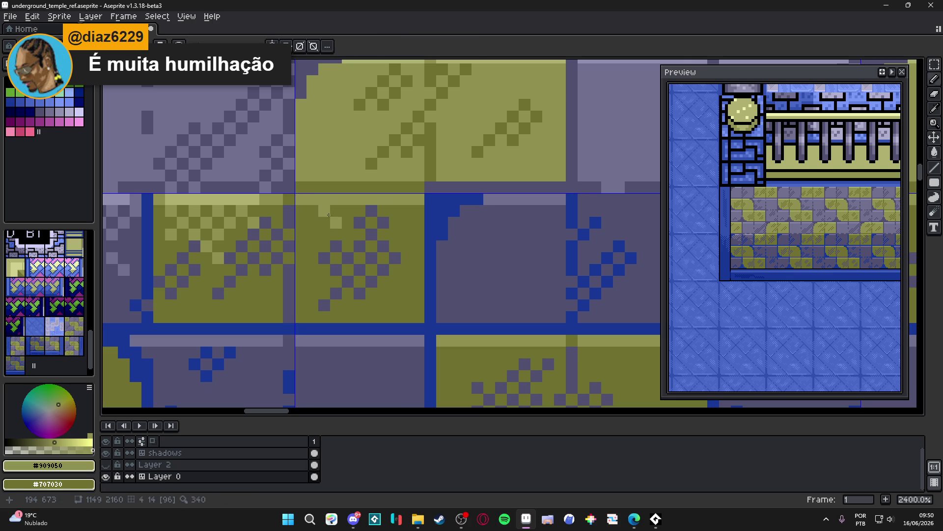
scroll(329, 216, "down", 3)
key("b")
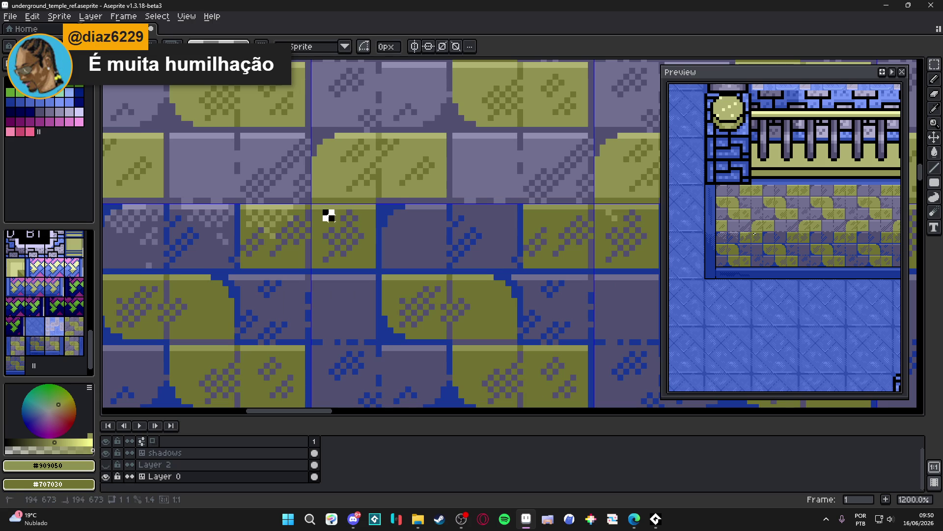
- Select a small 2x2 pixel patch on the olive tile and undo the last pencil stroke
scroll(333, 216, "up", 1)
key("m")
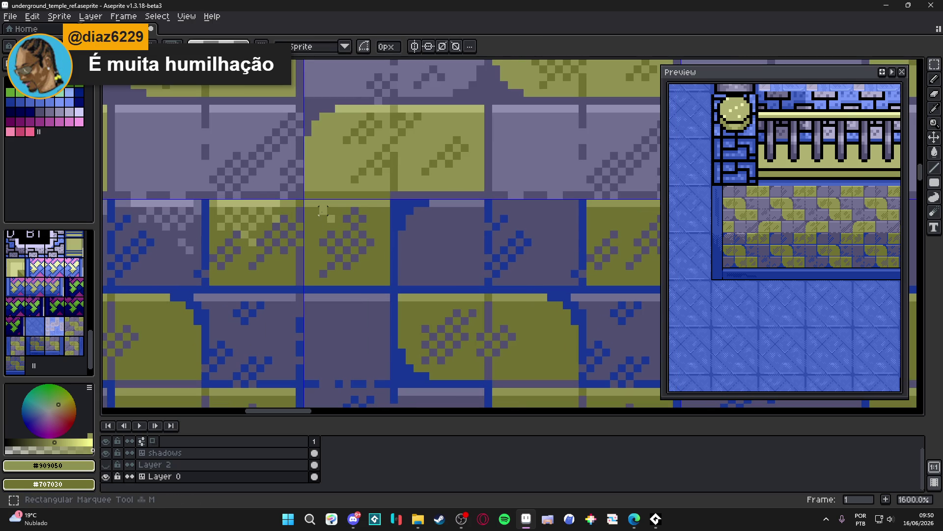
left_click_drag(323, 211, 332, 218)
key("b")
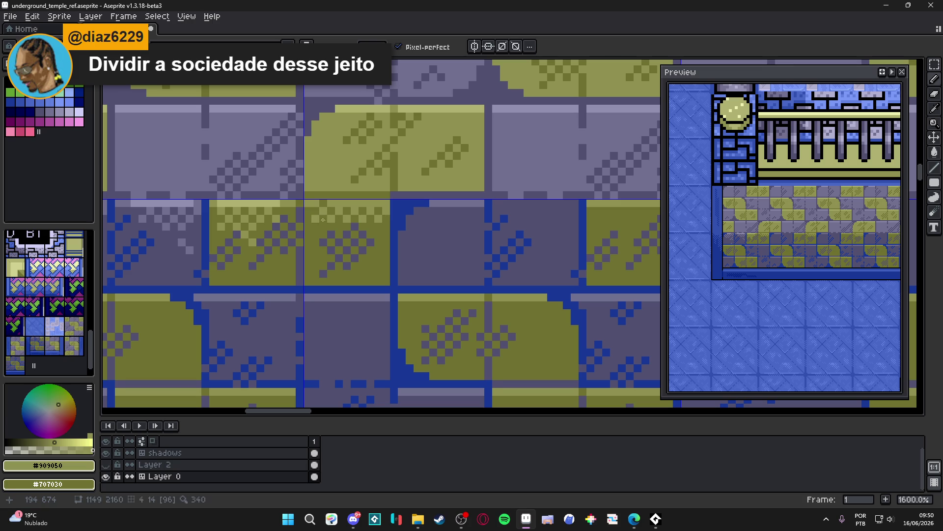
key("ctrl+z")
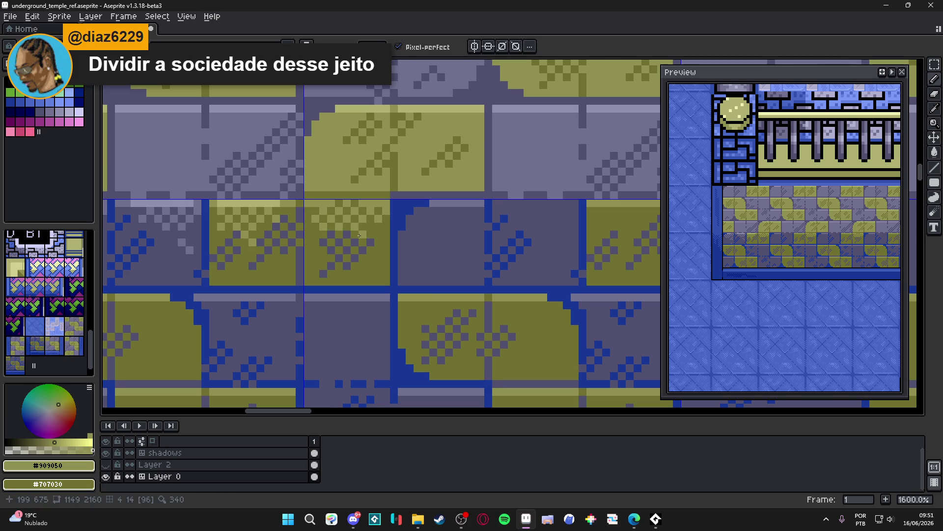
scroll(366, 254, "down", 4)
scroll(368, 253, "up", 1)
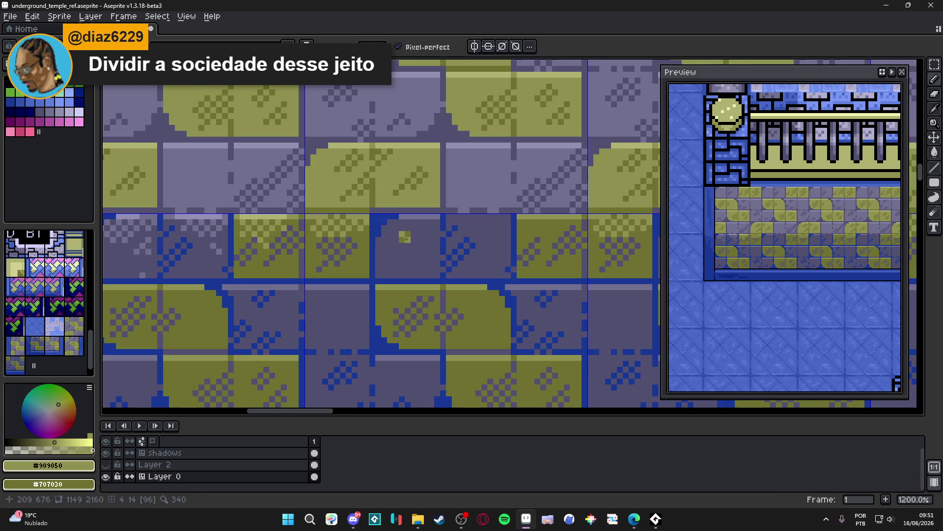
- Pick grey #707090 and try highlight pixels on the dark tile's top, then undo them
scroll(400, 237, "down", 1)
key("v")
key("b")
scroll(320, 217, "up", 3)
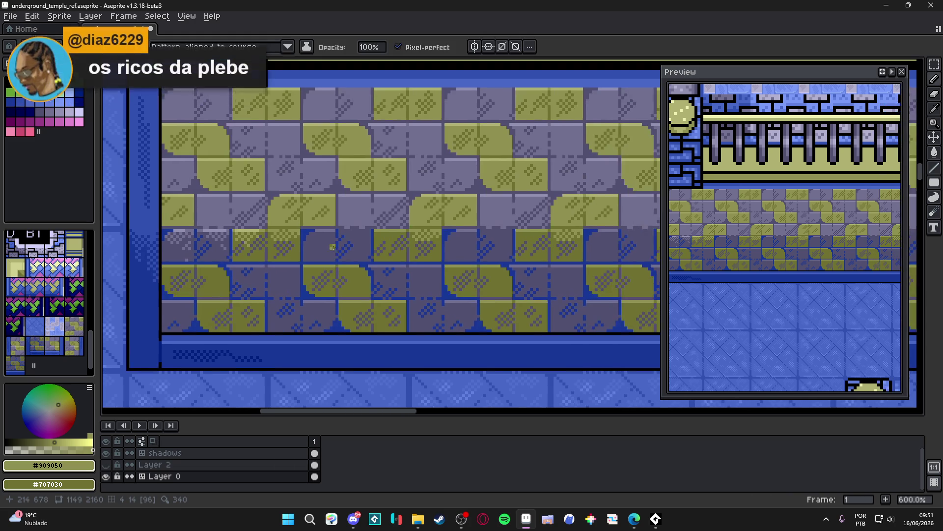
left_click(320, 217, "alt")
scroll(320, 216, "down", 4)
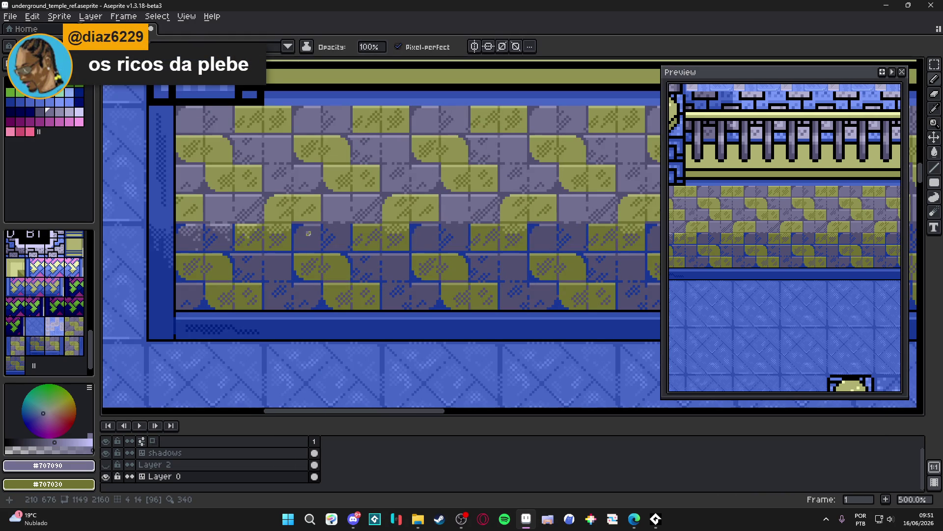
scroll(309, 232, "up", 2)
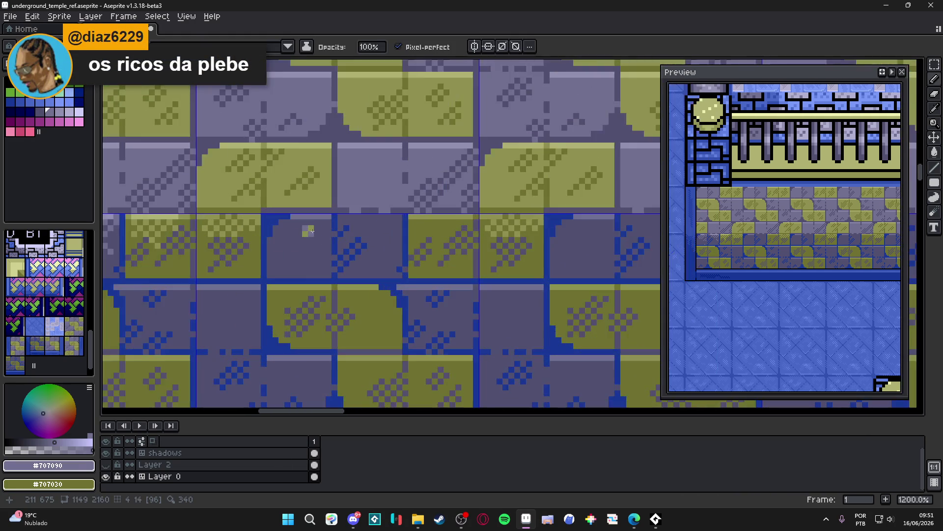
scroll(310, 231, "down", 1)
left_click(300, 227)
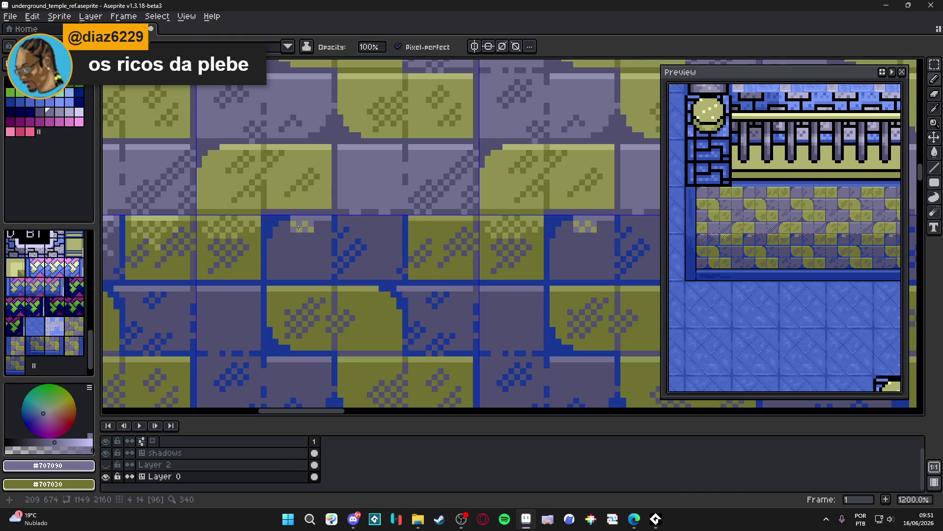
scroll(304, 229, "up", 4)
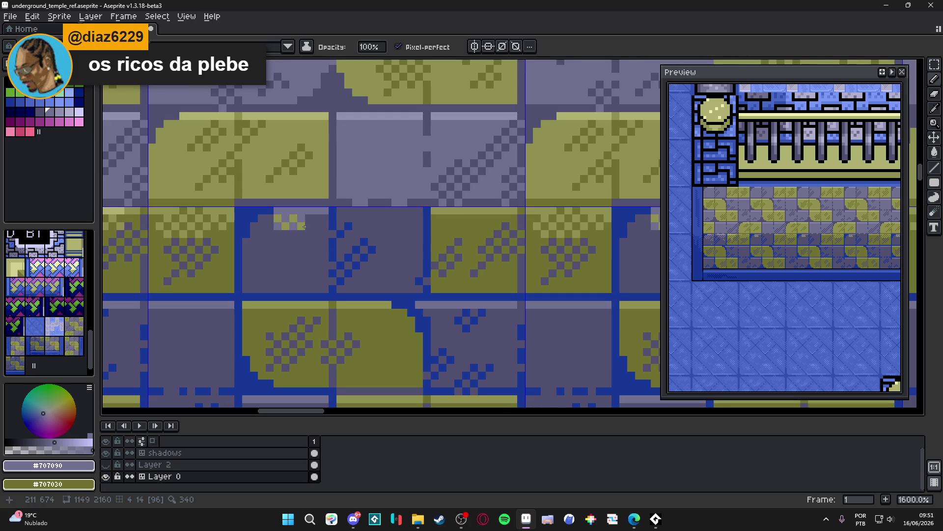
key("ctrl+z")
key("ctrl+z")
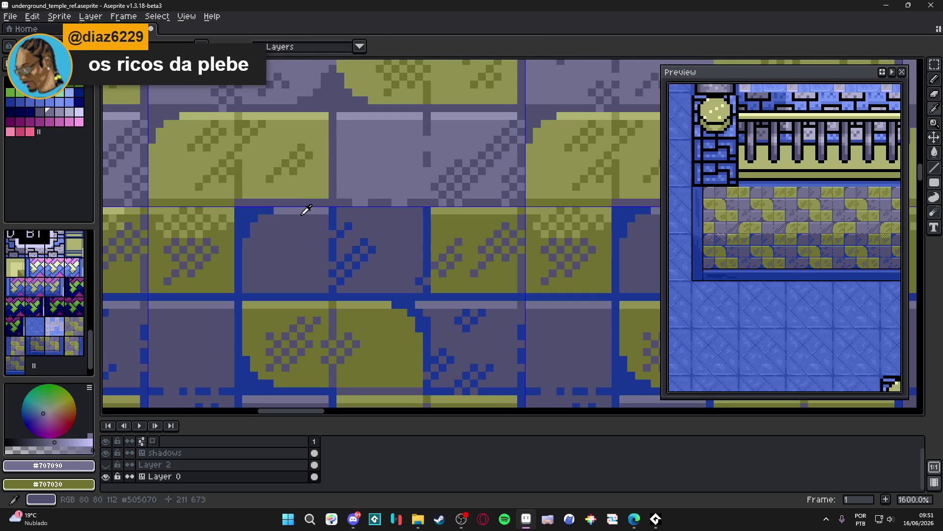
- Sample the dark tile colour and lavender, then paint checker pixels across the tile's top
right_click(310, 220, "alt")
left_click(296, 226)
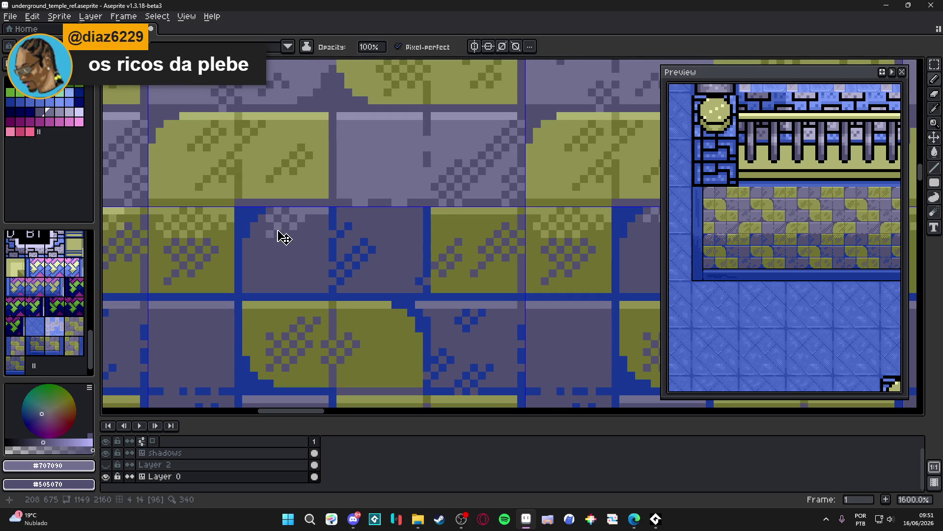
left_click(308, 221)
left_click(269, 218)
left_click(254, 234)
left_click(286, 234)
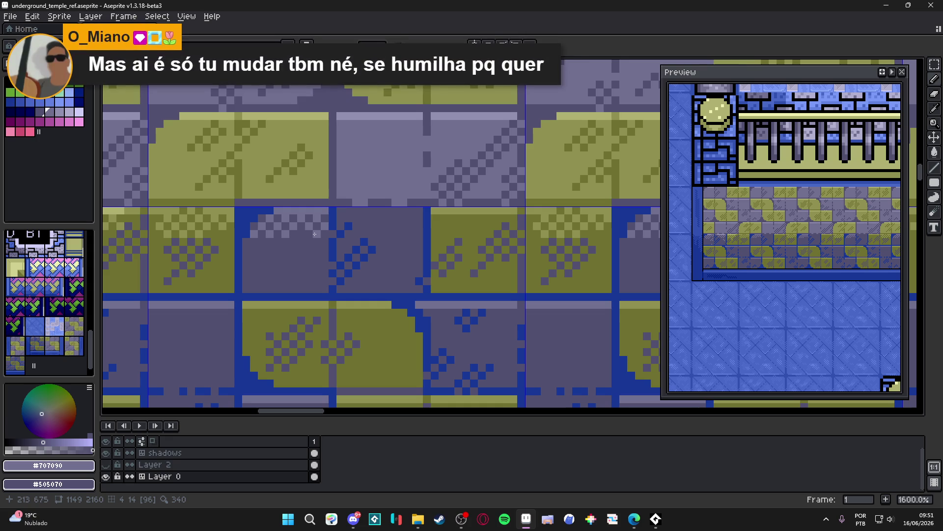
left_click(317, 249)
left_click(279, 246)
scroll(304, 246, "down", 4)
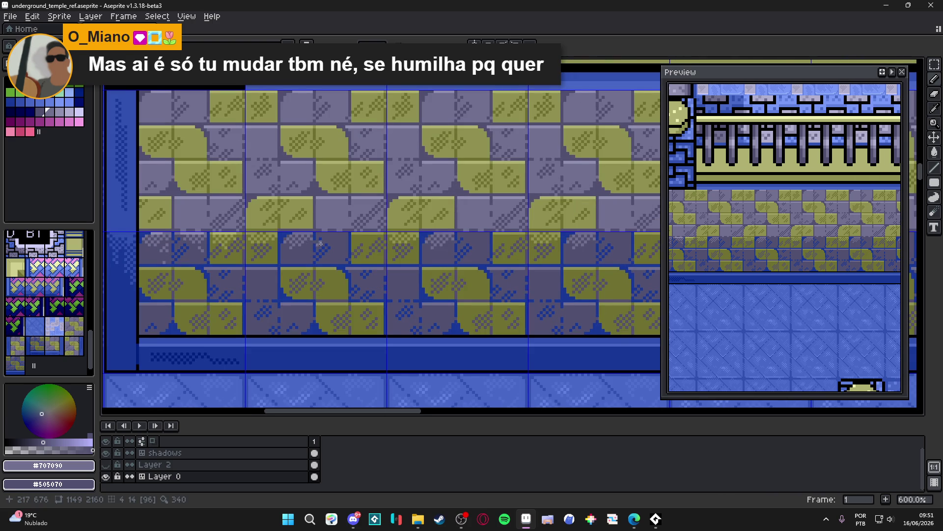
scroll(321, 244, "up", 4)
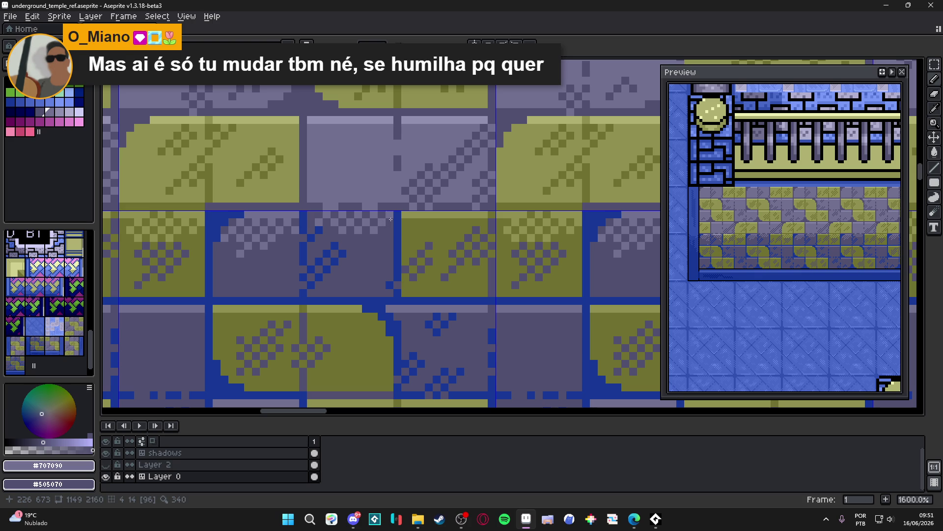
- Undo the last pencil stroke and eyedrop olive #909050 with darker #707030 as secondary
key("ctrl+z")
scroll(331, 238, "down", 4)
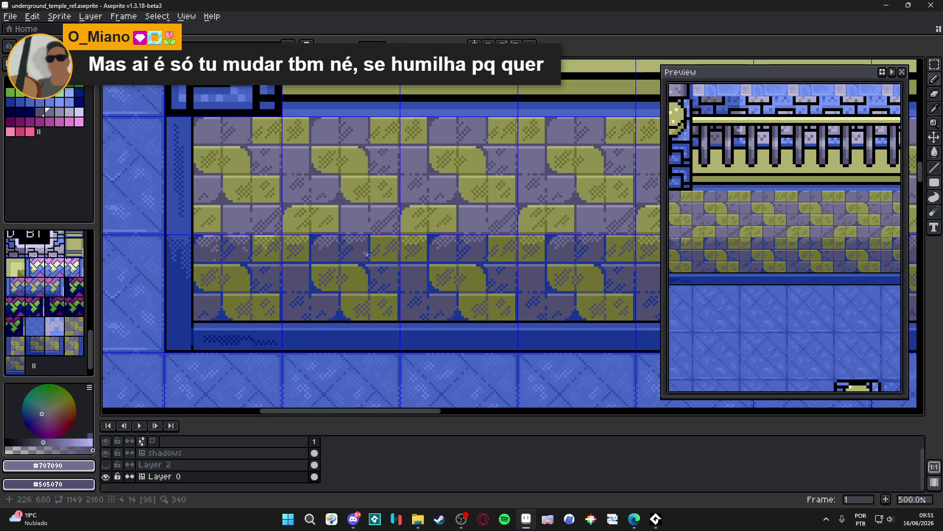
scroll(366, 254, "up", 5)
left_click(415, 216, "alt")
right_click(416, 231, "alt")
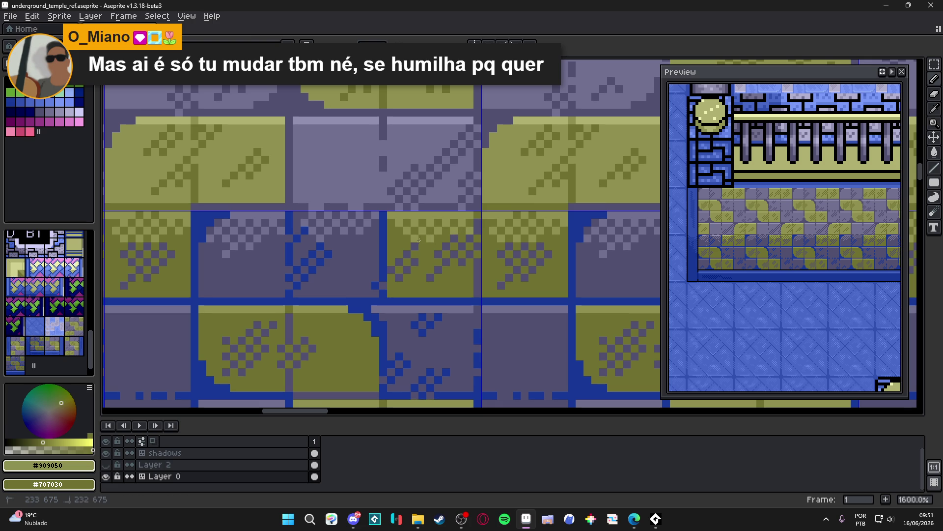
- Eyedrop light olive #b0b070, lavender #9090b0 and muted lavender #707090 from the tiles
scroll(416, 271, "down", 5)
scroll(416, 271, "down", 2)
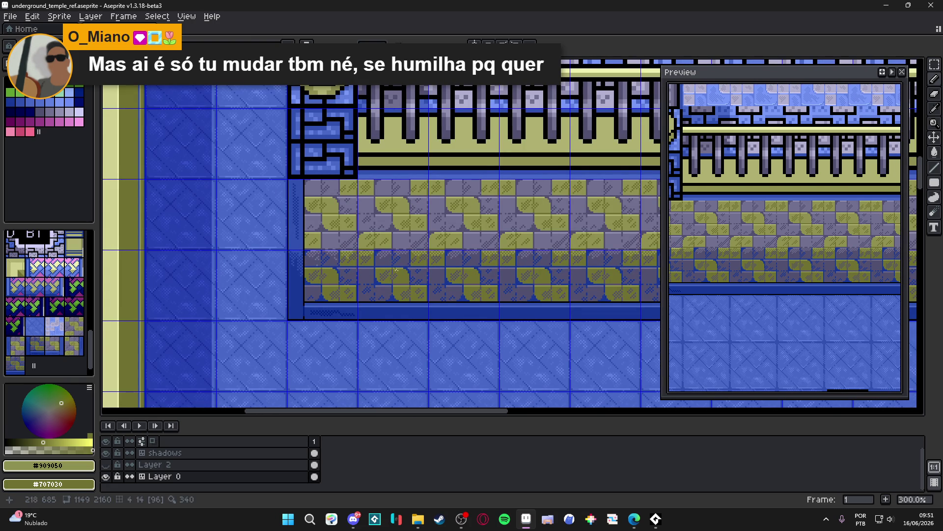
scroll(398, 274, "up", 7)
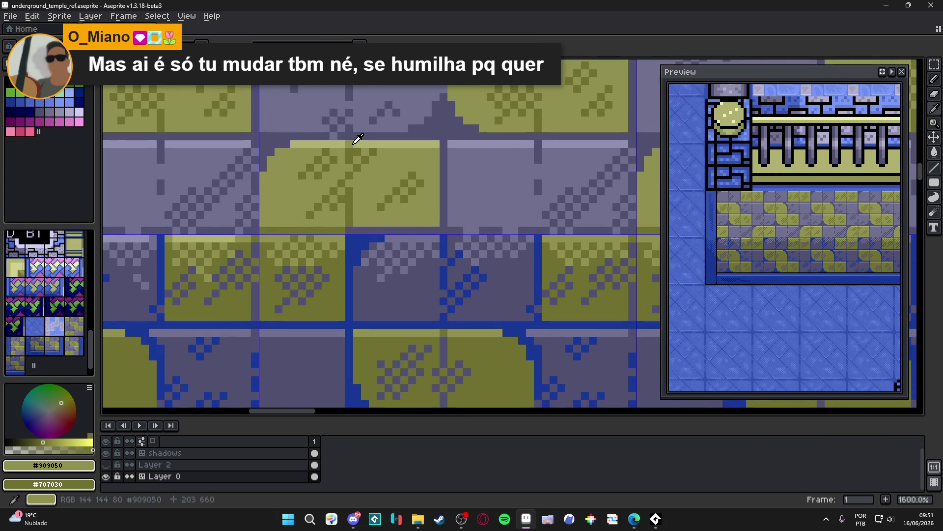
left_click(365, 184, "alt")
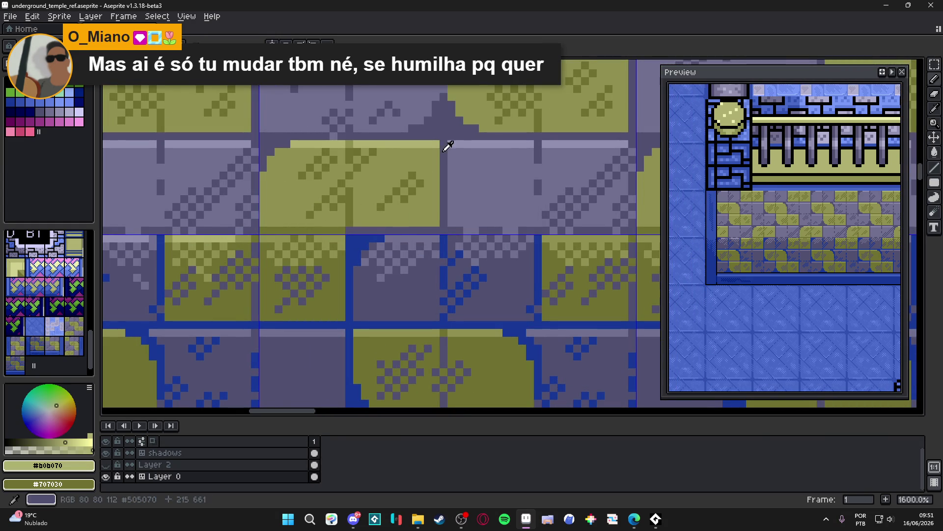
left_click(461, 144, "alt")
left_click(343, 137, "alt")
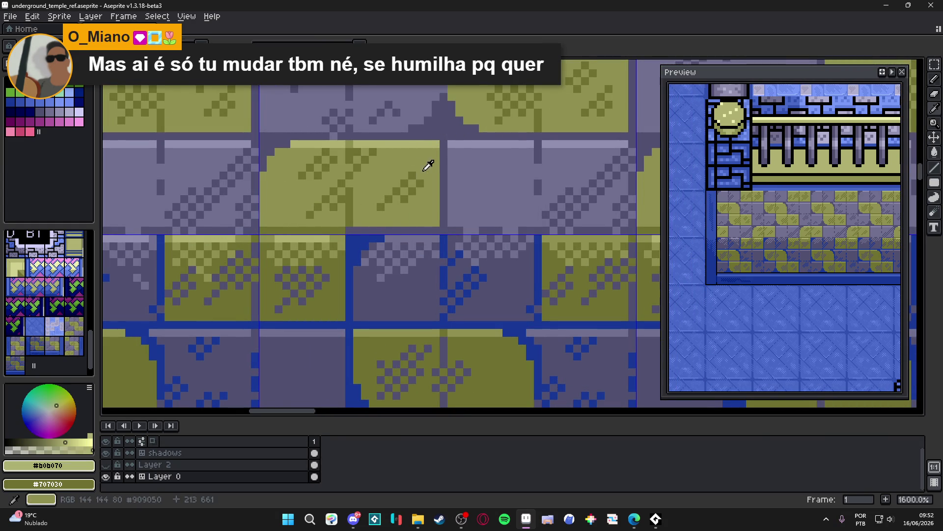
left_click(464, 140, "alt")
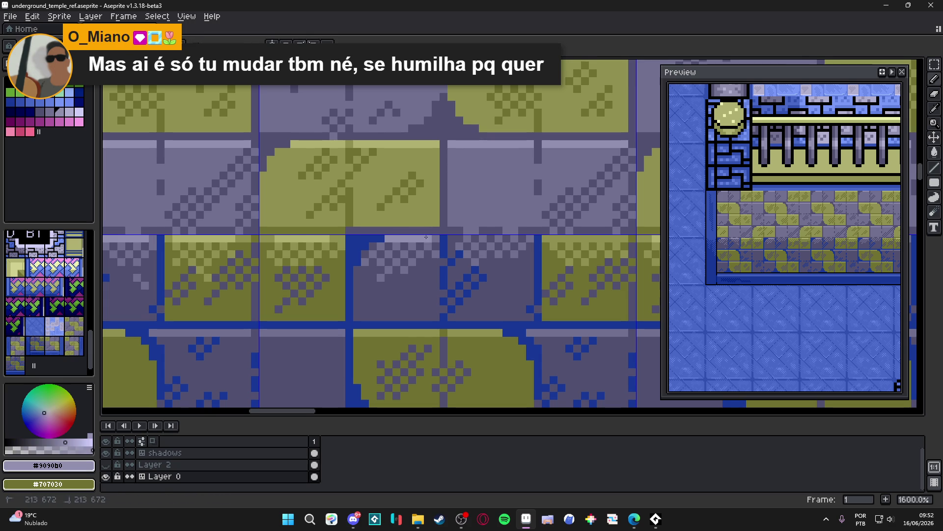
scroll(491, 244, "right", 1)
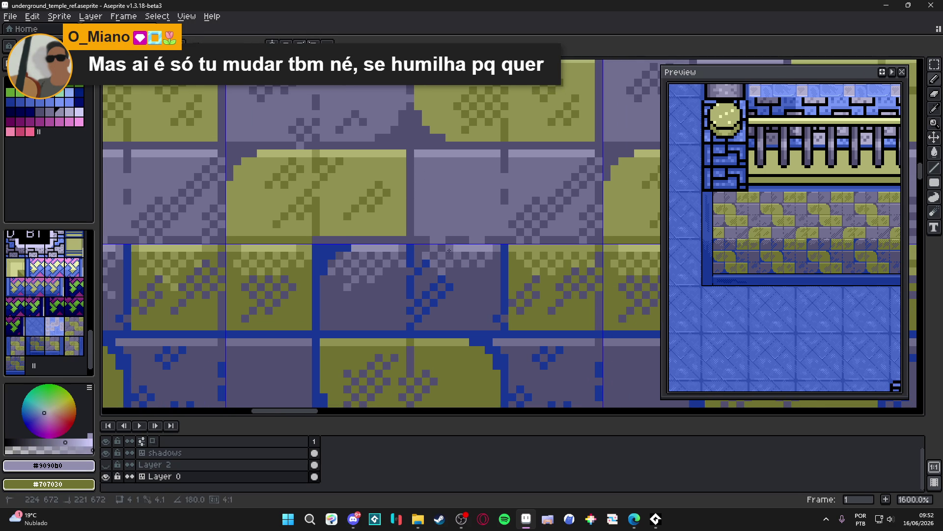
left_click(468, 254, "alt")
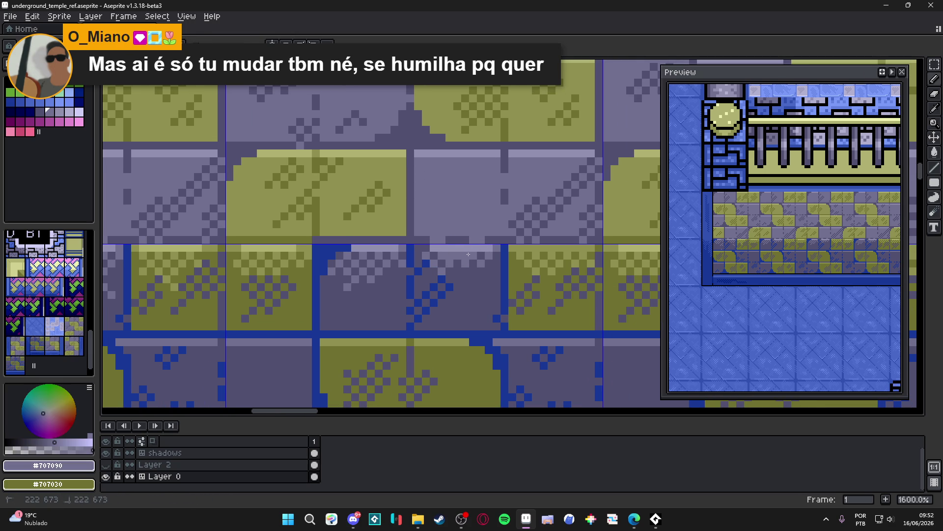
scroll(468, 254, "down", 3)
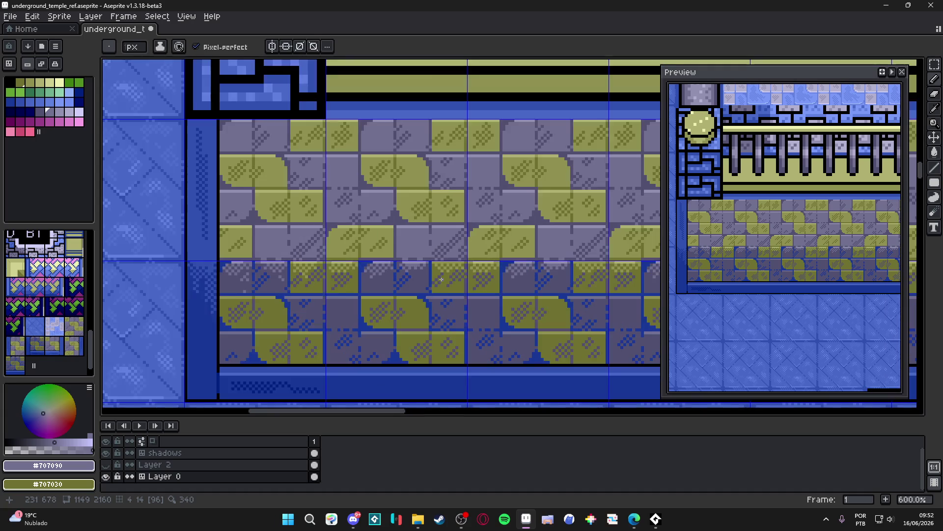
scroll(441, 279, "up", 3)
left_click(436, 237, "alt")
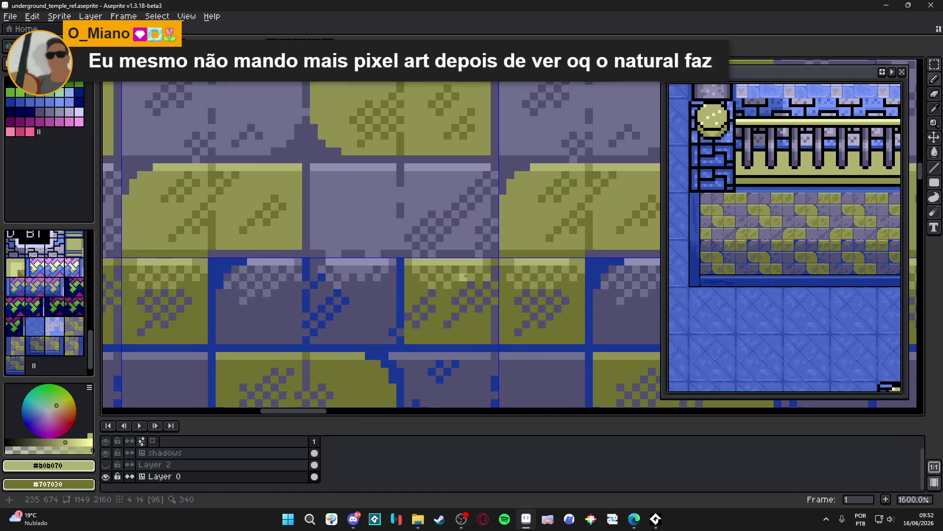
- Save underground_temple_ref.aseprite and pan across the temple wall to review the highlights
key("ctrl+s")
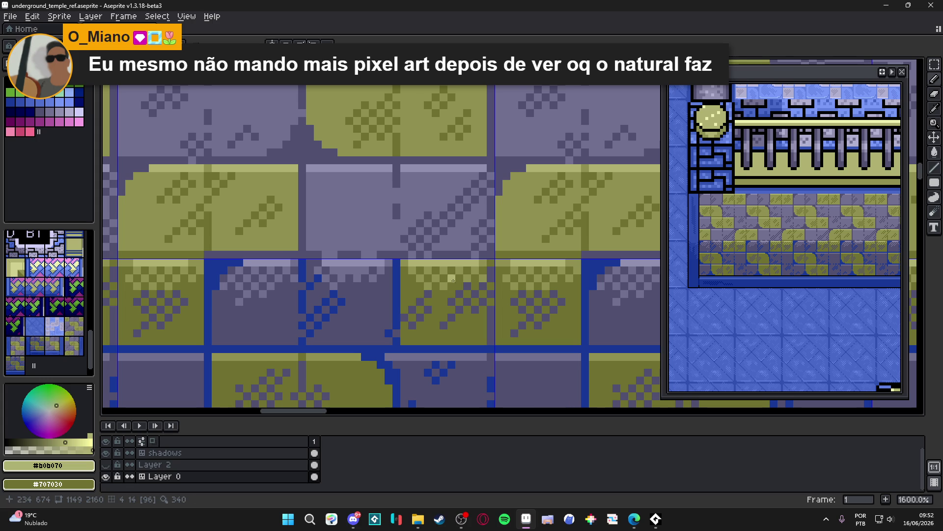
scroll(455, 280, "down", 3)
scroll(444, 314, "down", 2)
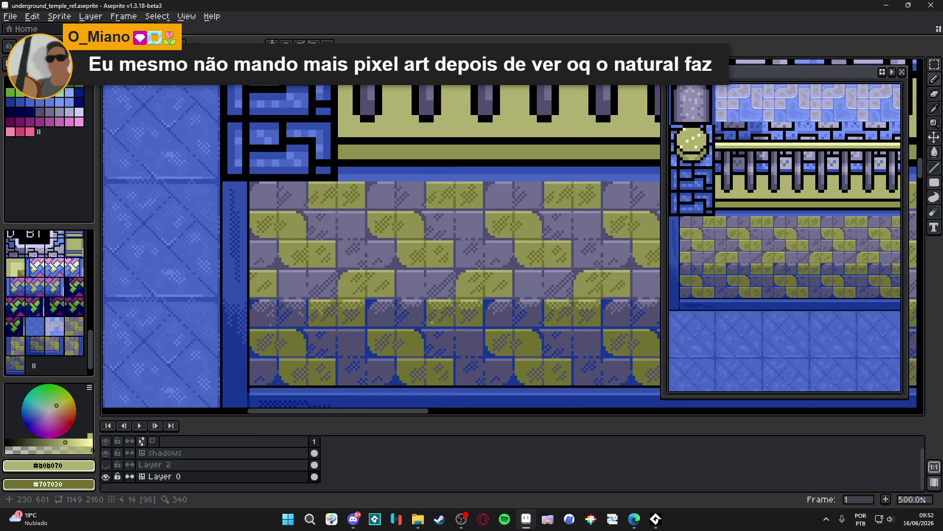
scroll(432, 323, "down", 1)
scroll(428, 347, "down", 1)
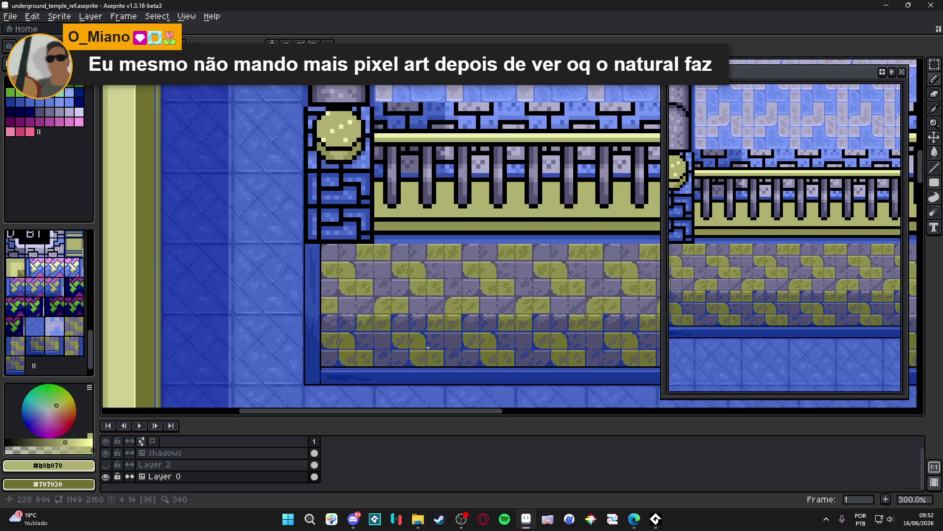
scroll(428, 347, "up", 1)
scroll(428, 347, "down", 1)
left_click_drag(428, 347, 410, 309)
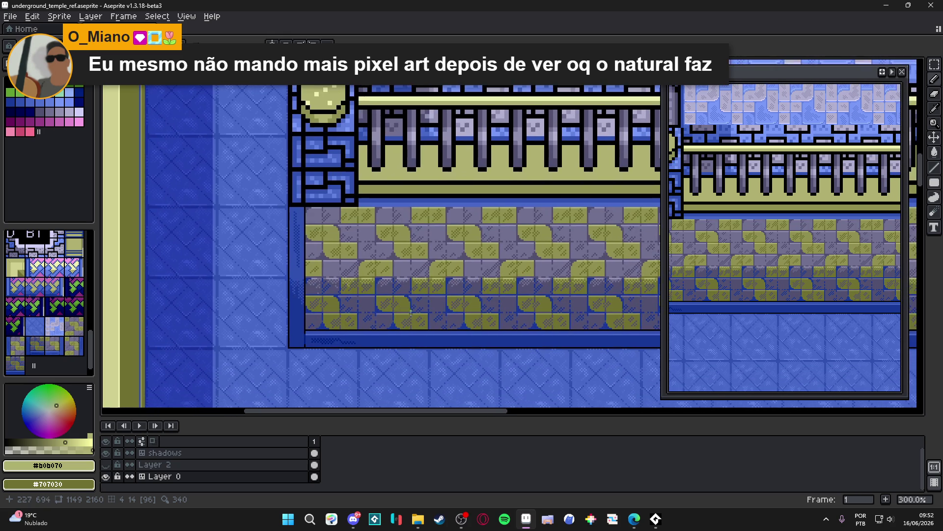
scroll(408, 329, "down", 1)
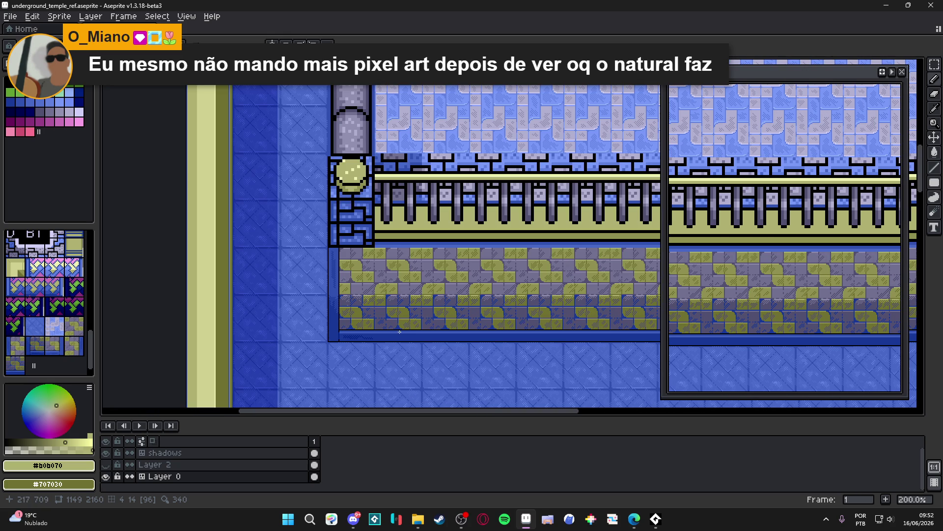
scroll(400, 331, "down", 1)
scroll(415, 315, "up", 6)
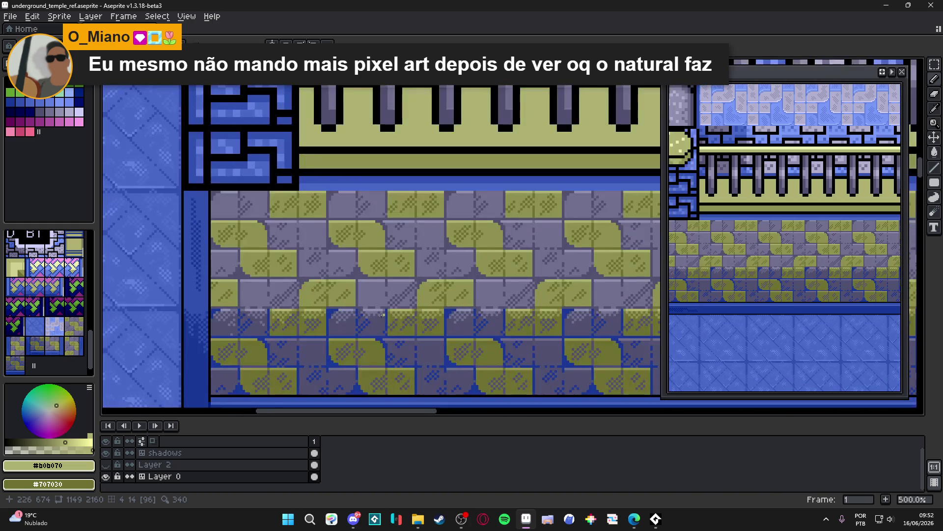
scroll(379, 298, "down", 5)
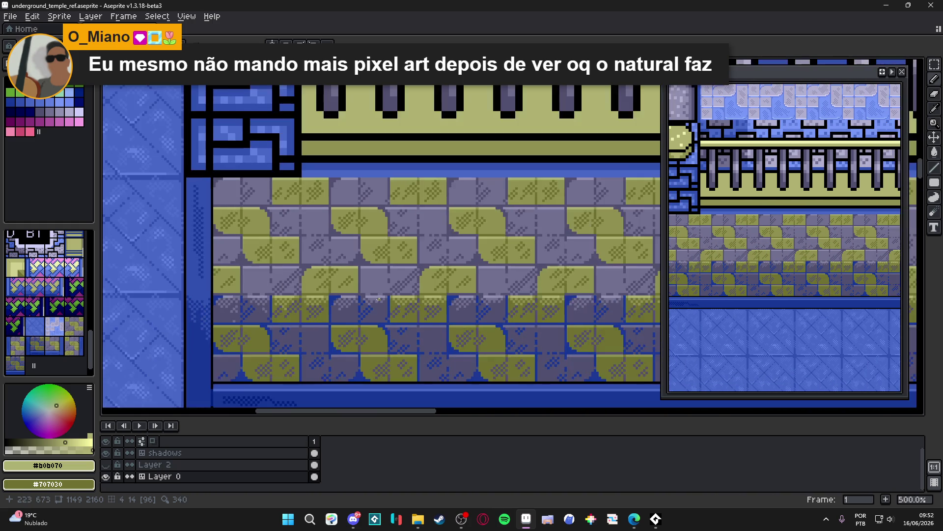
scroll(370, 312, "down", 1)
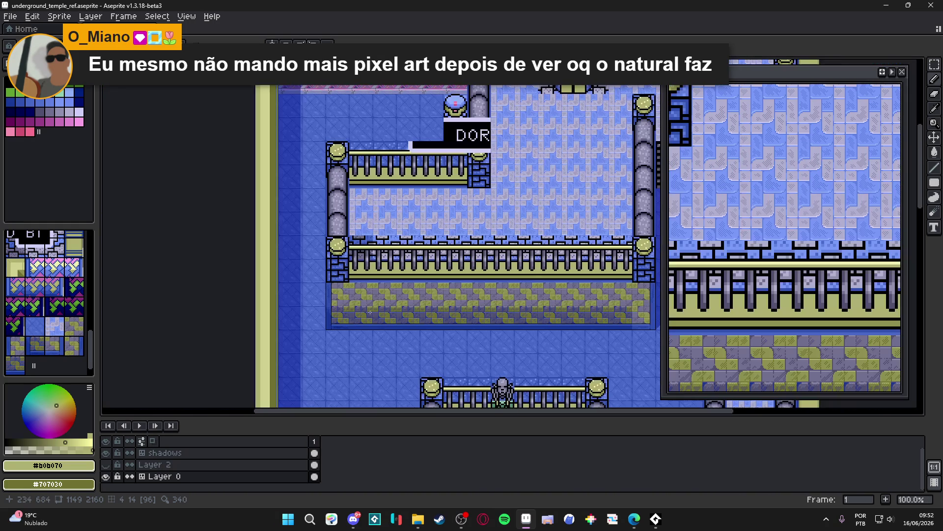
scroll(370, 312, "up", 11)
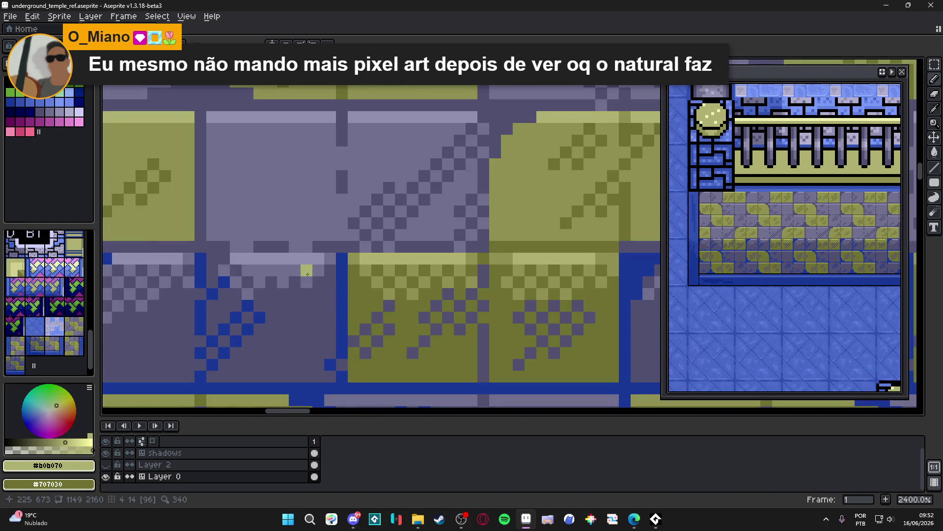
- Sample lavender #707090 from the ledge and paint a triangular area below it
left_click(305, 273, "alt")
mouse_move(305, 272)
left_mouse_down()
mouse_move(271, 294)
mouse_move(295, 294)
mouse_move(265, 304)
mouse_move(288, 305)
mouse_move(248, 283)
mouse_move(291, 308)
left_mouse_up()
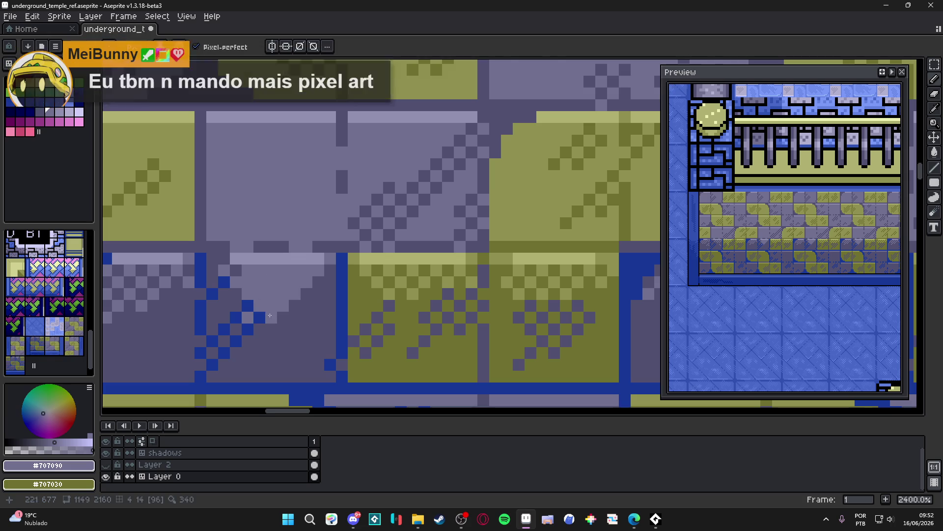
scroll(300, 318, "down", 2)
scroll(246, 352, "up", 3)
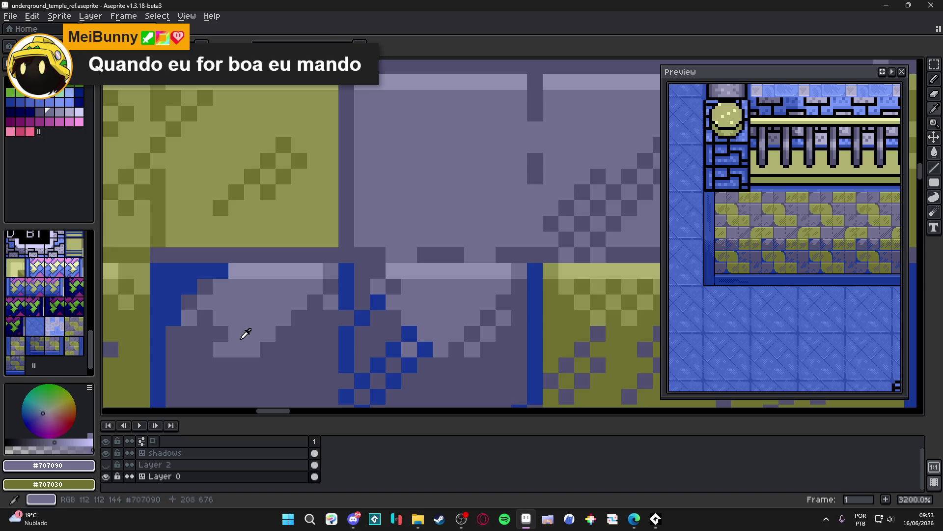
scroll(289, 348, "down", 5)
scroll(291, 351, "up", 1)
- Sample #505070 and #707090 from the tile and lighten one pixel on the dark tile
left_click(301, 324, "alt")
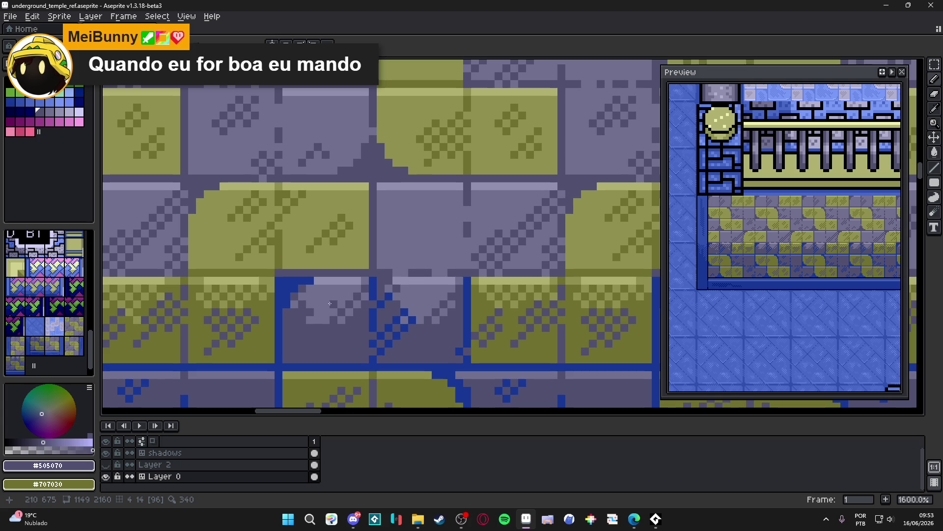
left_click(312, 322, "alt")
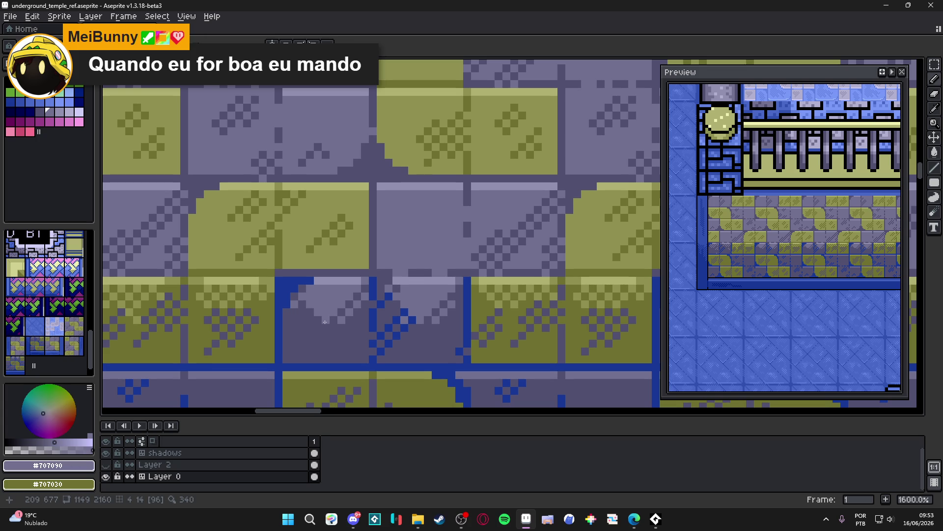
left_click(333, 328)
scroll(334, 328, "down", 2)
scroll(344, 332, "up", 1)
scroll(346, 333, "up", 1)
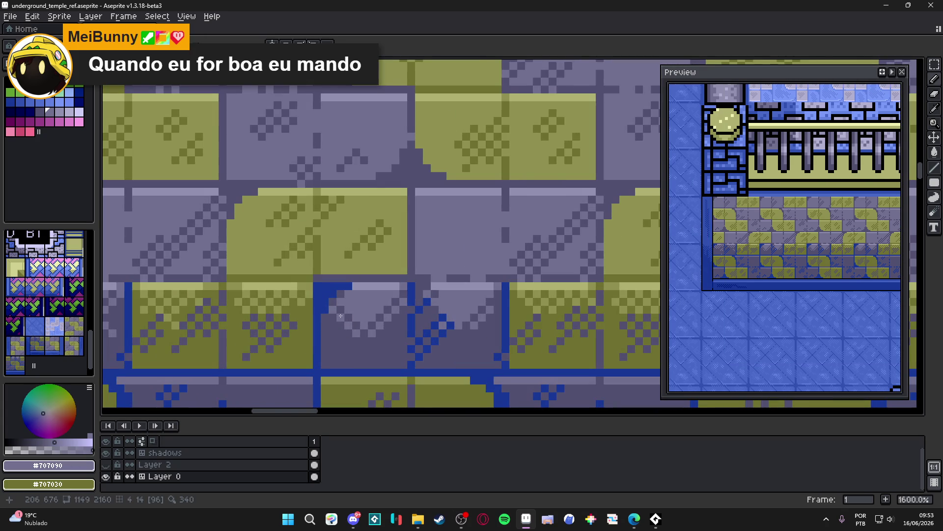
scroll(350, 335, "down", 1)
scroll(349, 335, "up", 1)
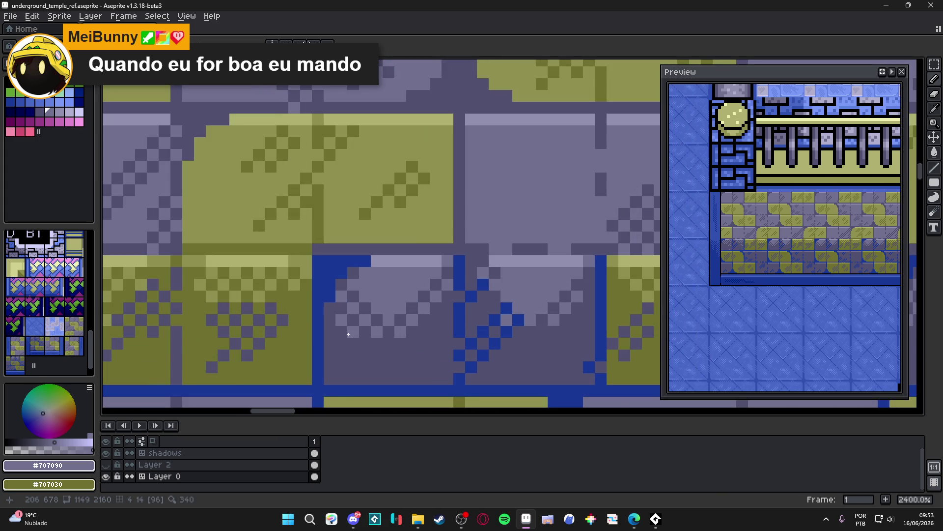
scroll(419, 361, "down", 2)
scroll(419, 360, "up", 1)
scroll(364, 307, "up", 3)
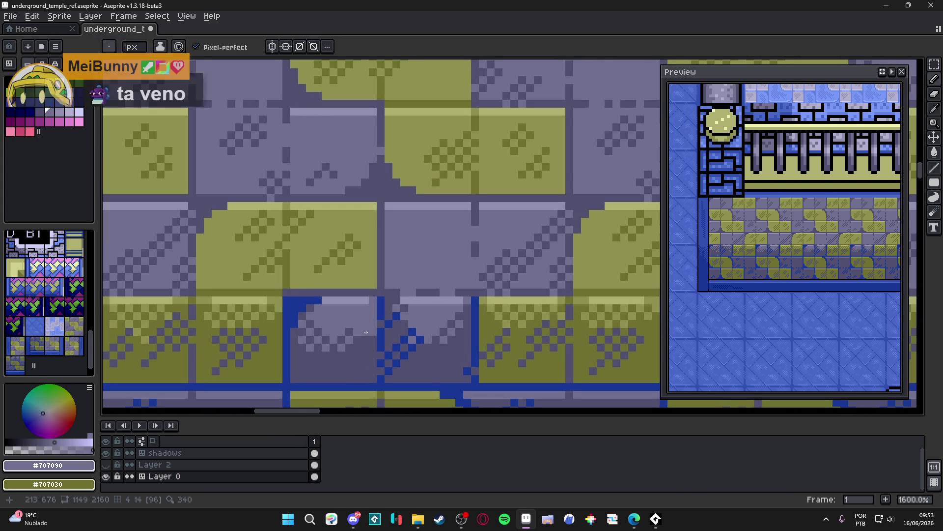
scroll(364, 332, "down", 1)
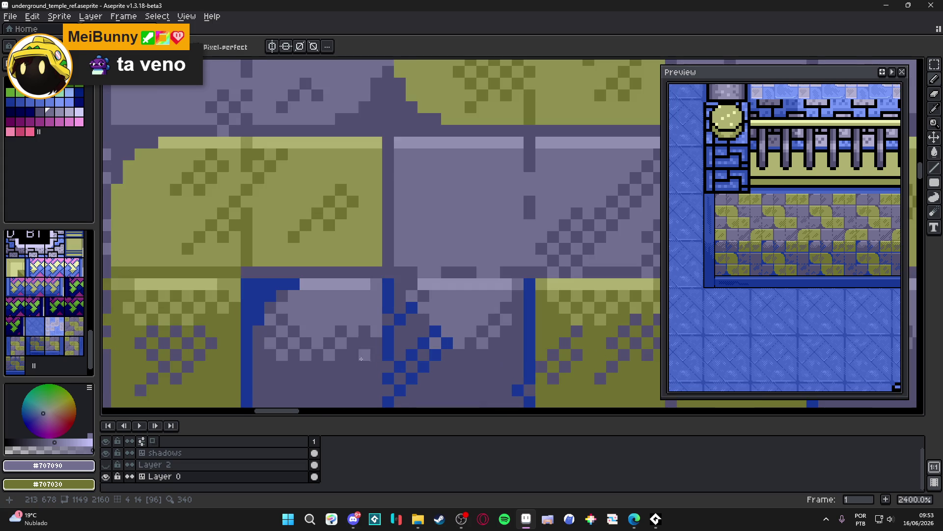
scroll(360, 366, "down", 3)
scroll(363, 335, "up", 4)
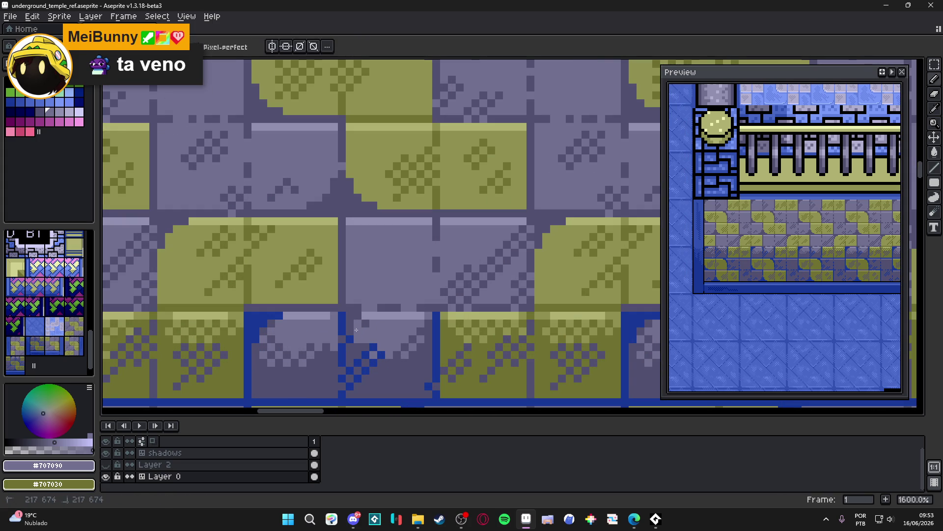
- Re-sample the darker #505070 and lighter #707090 purples from the blue-framed tile
key("i")
key("b")
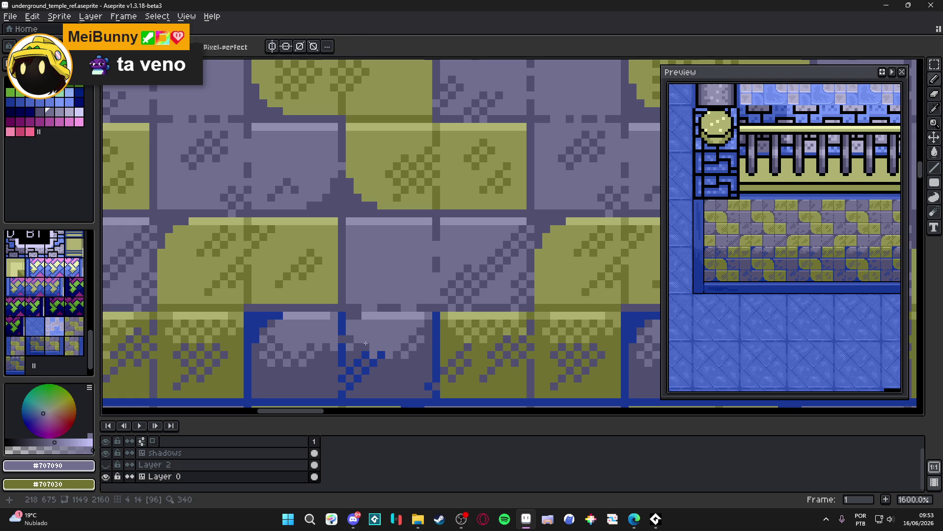
left_click(369, 350, "alt")
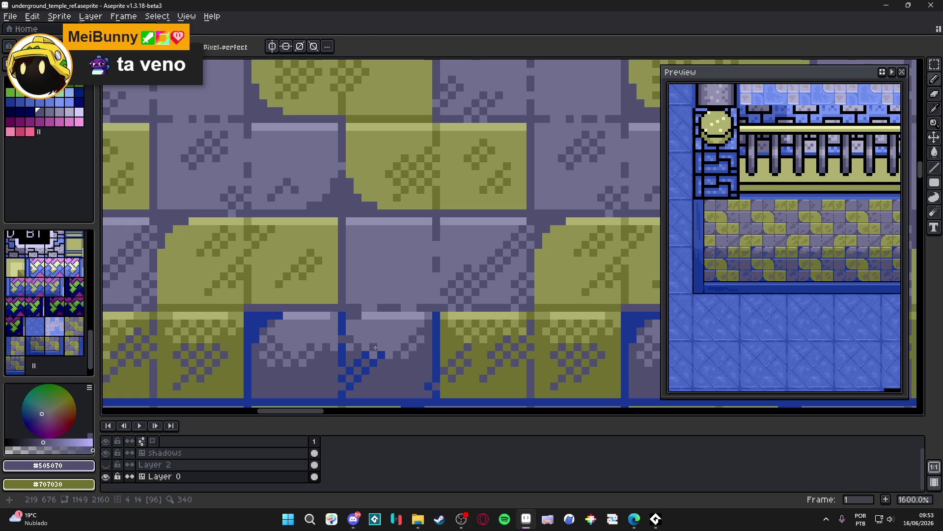
scroll(373, 351, "down", 5)
scroll(387, 353, "up", 5)
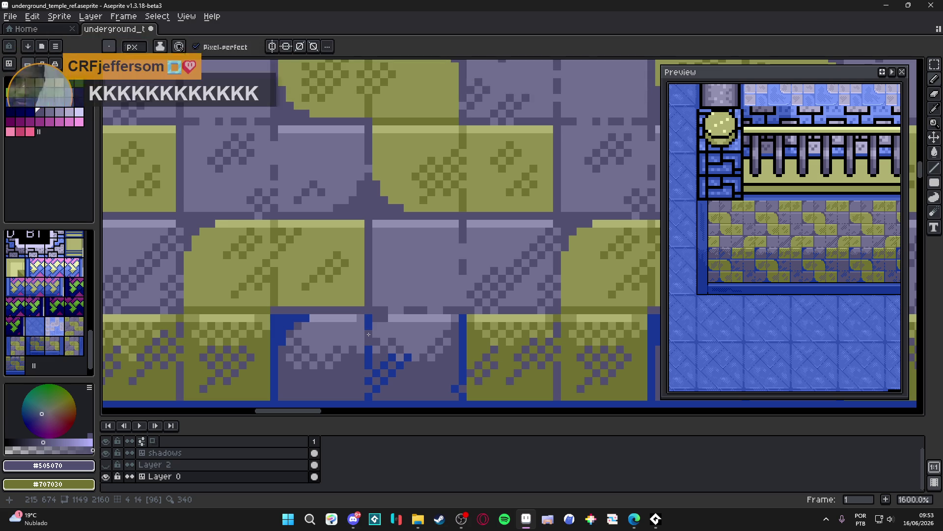
scroll(369, 334, "down", 3)
scroll(399, 349, "up", 5)
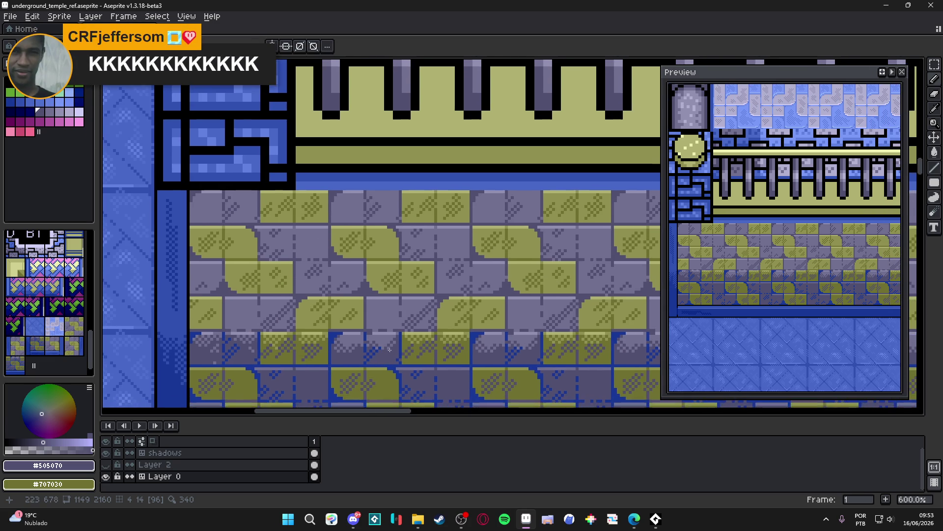
left_click(401, 327, "alt")
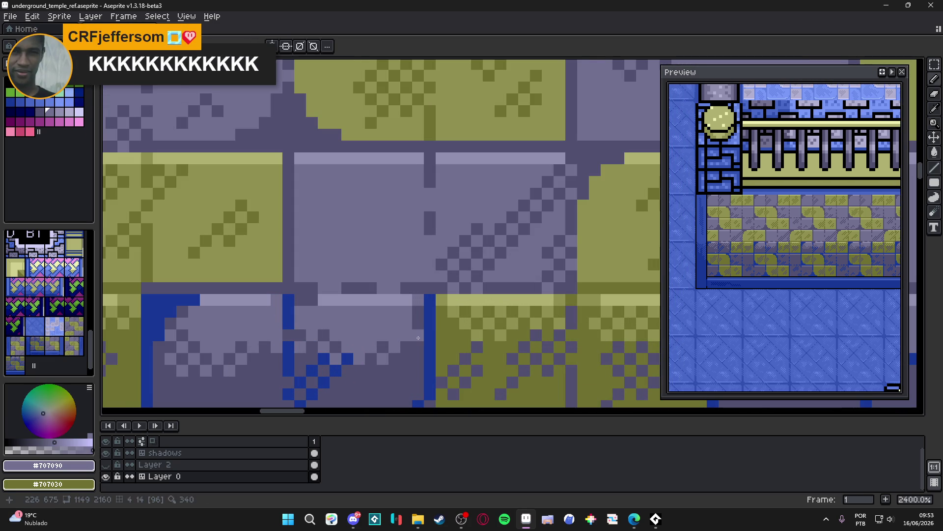
key("alt")
left_click(411, 332, "alt")
left_click(417, 334, "alt")
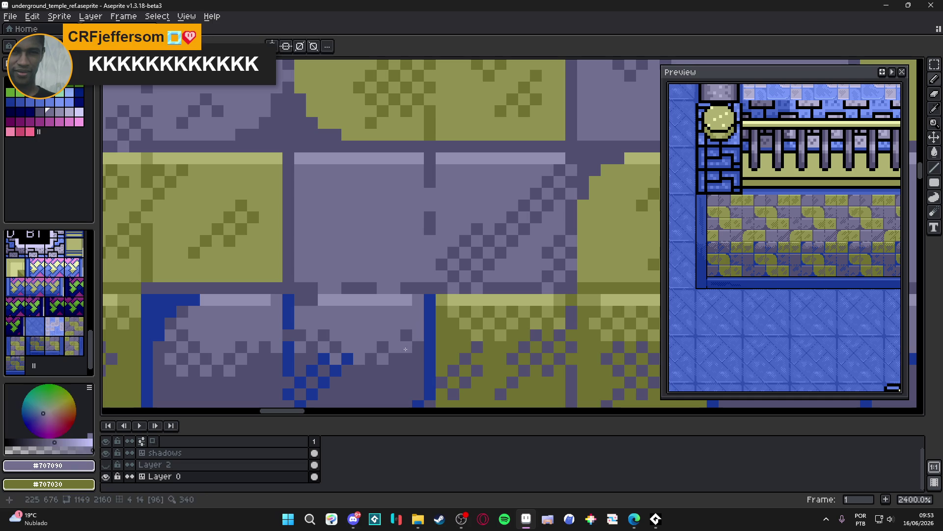
- Paint the tile's top-edge pixels pale purple #707090, then sample olive #909050
left_click(404, 356)
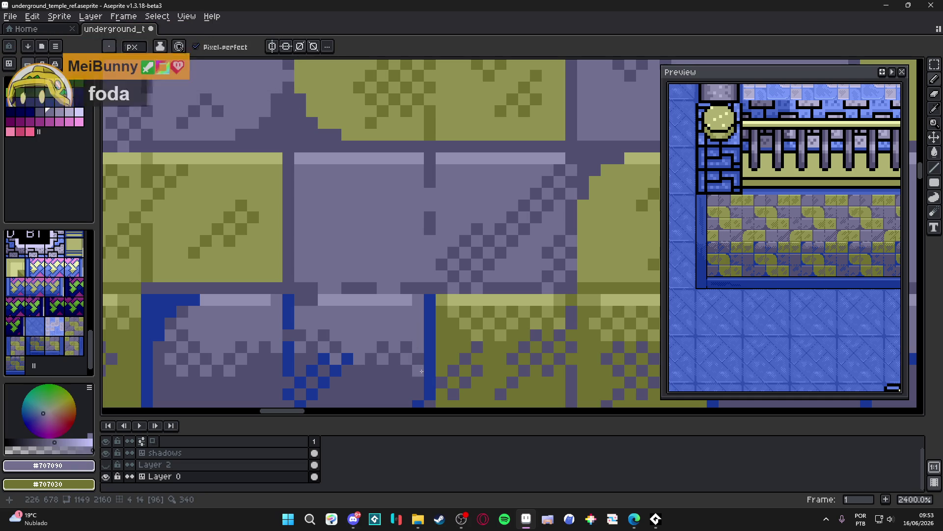
scroll(415, 375, "down", 5)
scroll(415, 375, "up", 3)
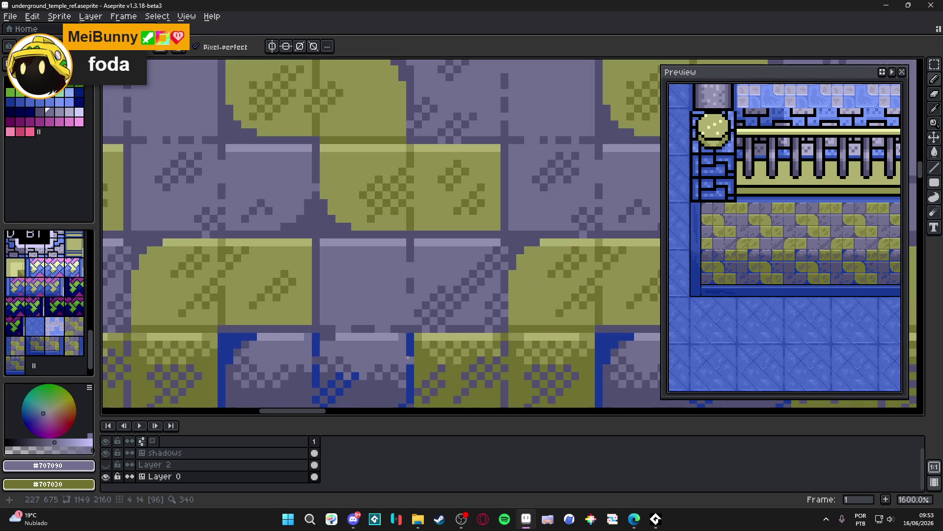
left_click(417, 352, "alt")
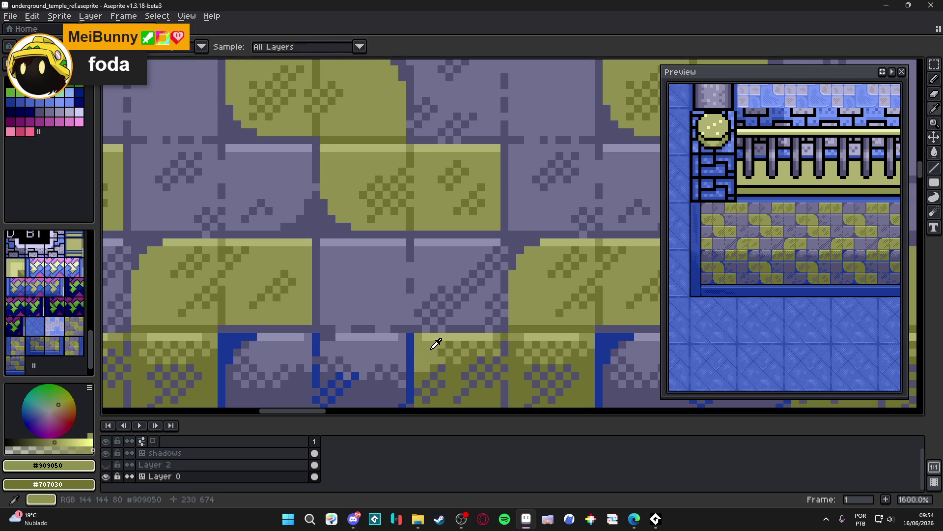
- Zoom around to review the tile rows and save underground_temple_ref.aseprite
scroll(478, 343, "down", 7)
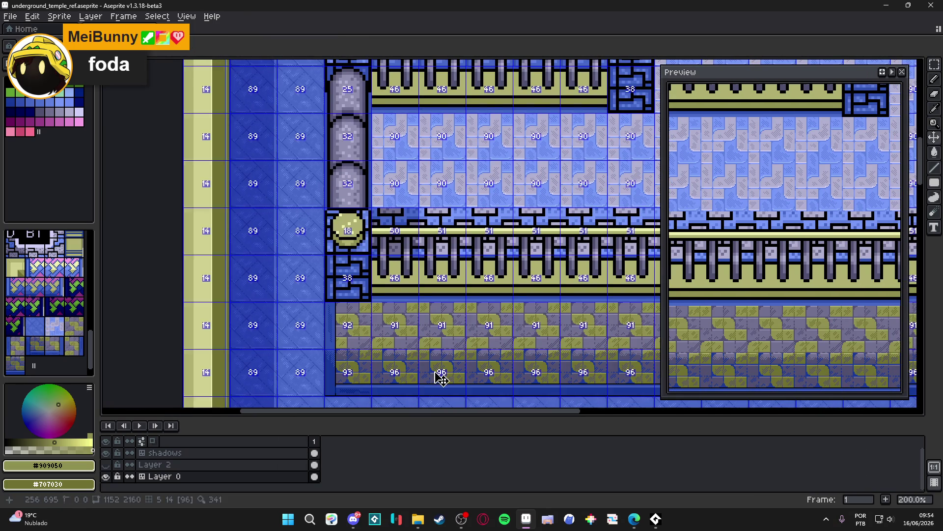
scroll(414, 337, "up", 7)
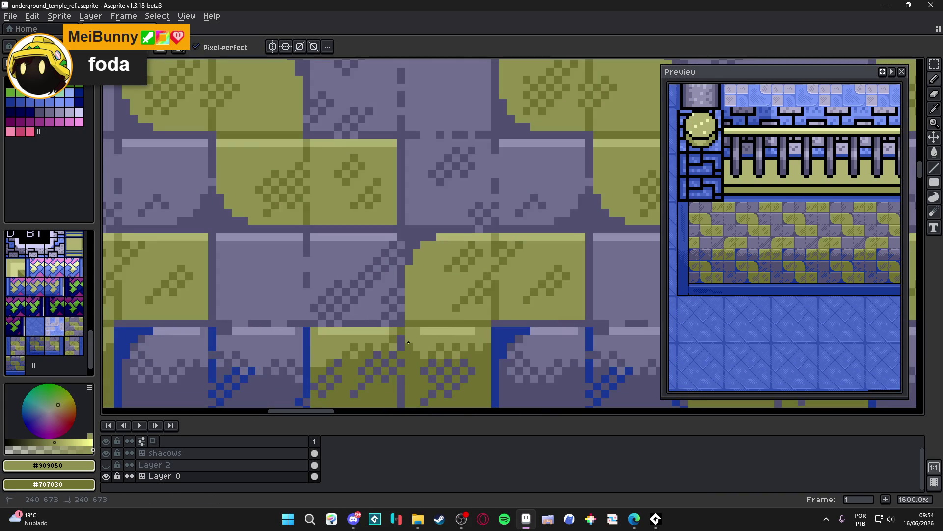
scroll(414, 345, "down", 4)
scroll(460, 351, "up", 4)
scroll(461, 350, "down", 7)
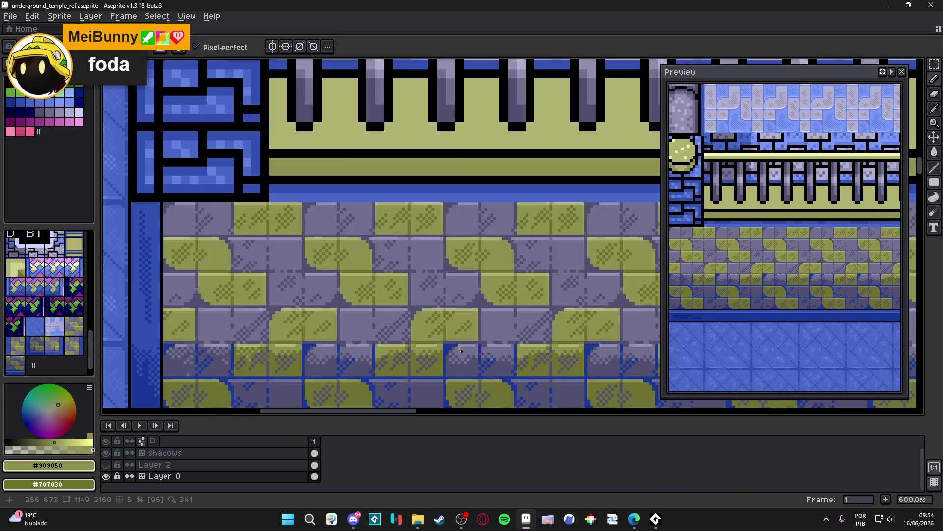
scroll(380, 357, "up", 1)
scroll(380, 357, "down", 2)
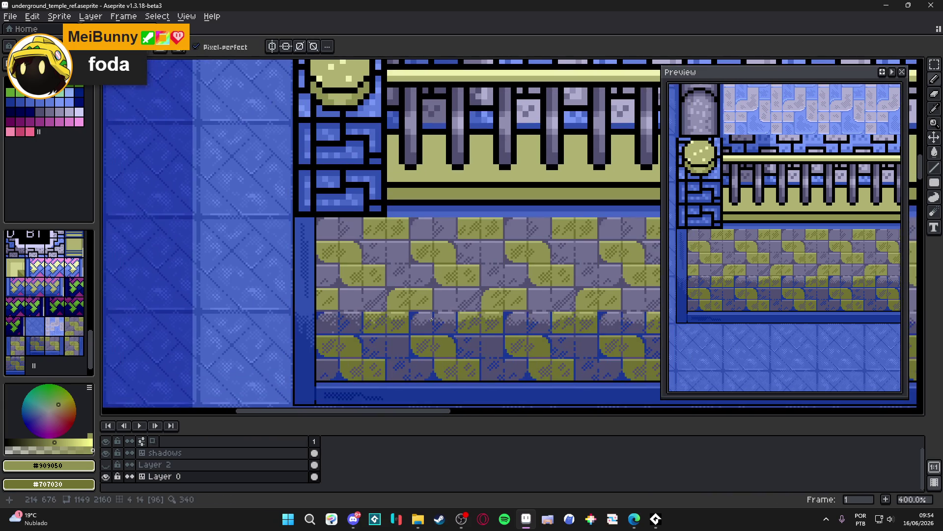
scroll(456, 330, "up", 4)
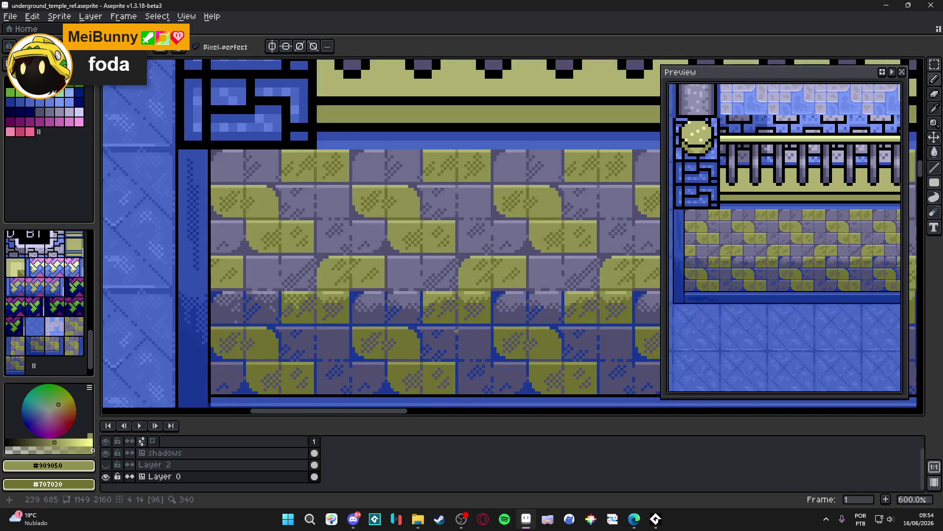
scroll(457, 329, "down", 3)
scroll(458, 328, "down", 1)
scroll(457, 328, "up", 8)
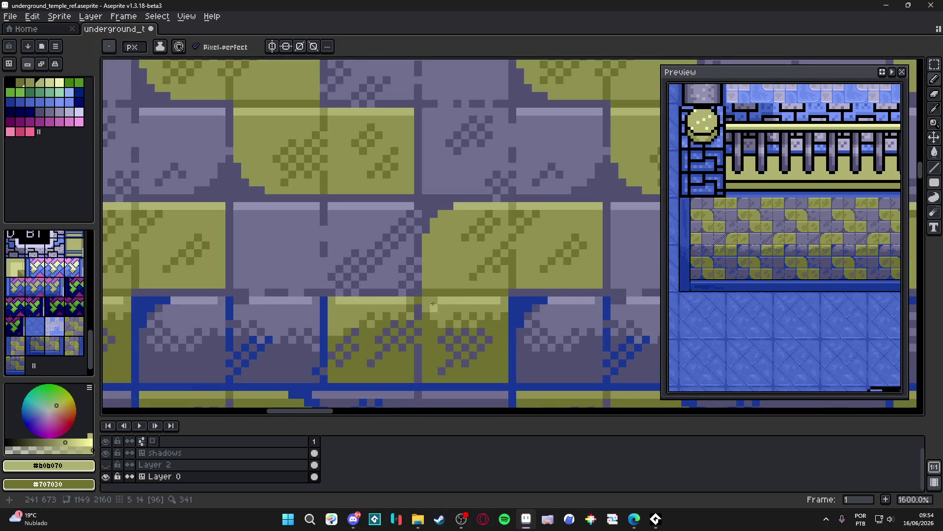
key("ctrl+s")
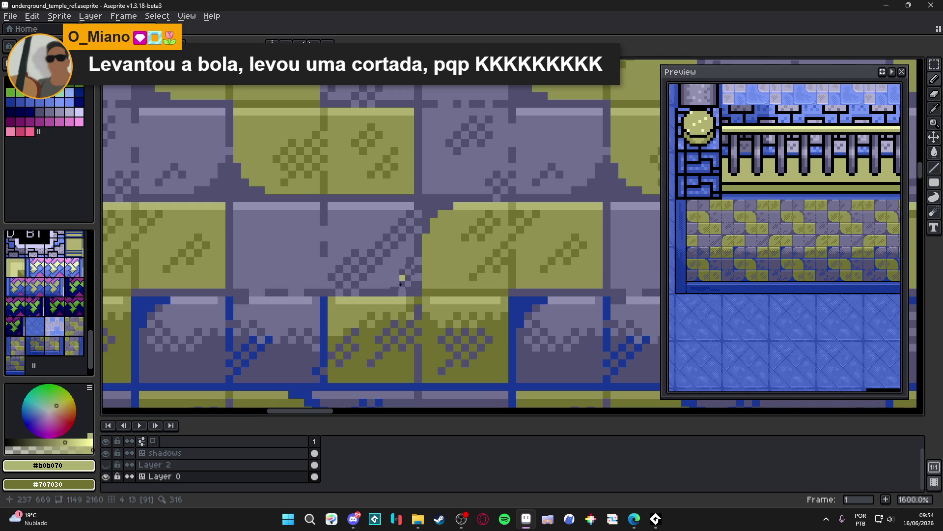
- Zoom and pan the view toward the map's left wall
scroll(402, 277, "down", 6)
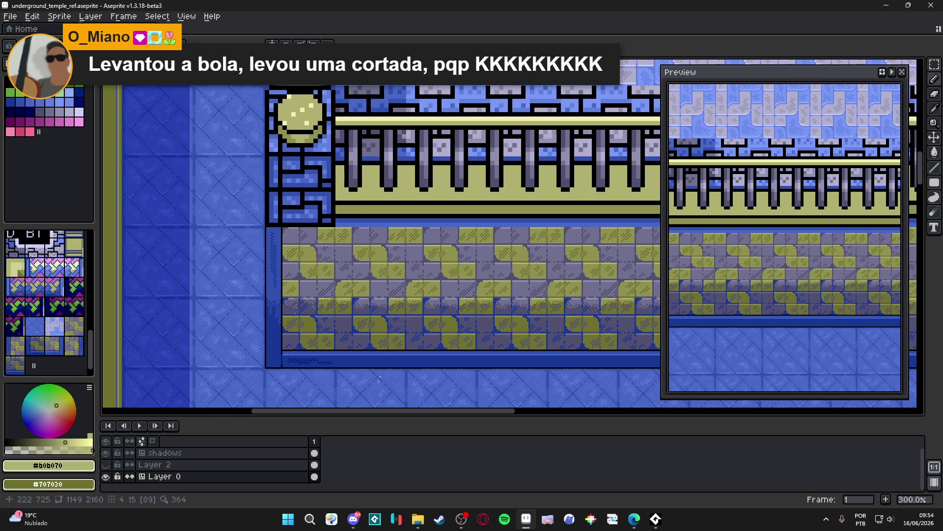
scroll(442, 355, "down", 1)
mouse_move(470, 345)
left_mouse_down()
mouse_move(274, 352)
mouse_move(315, 316)
left_mouse_up()
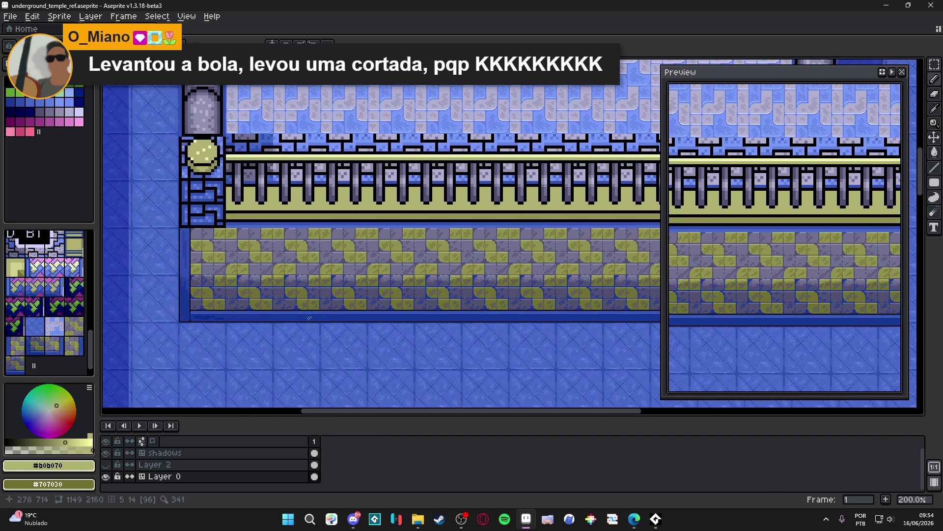
scroll(289, 317, "up", 7)
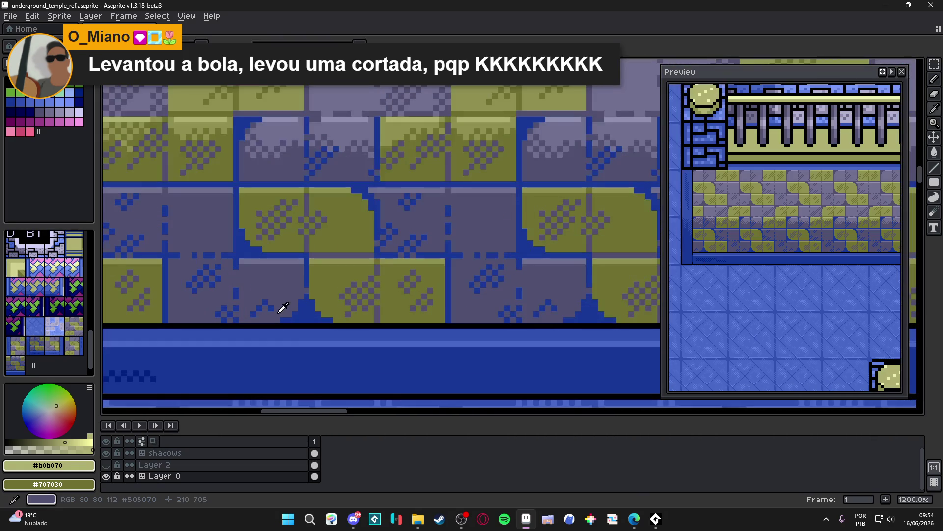
- Sample #505070, then the blue frame colour #183898, and switch to the Edge image window
left_click(276, 314, "alt")
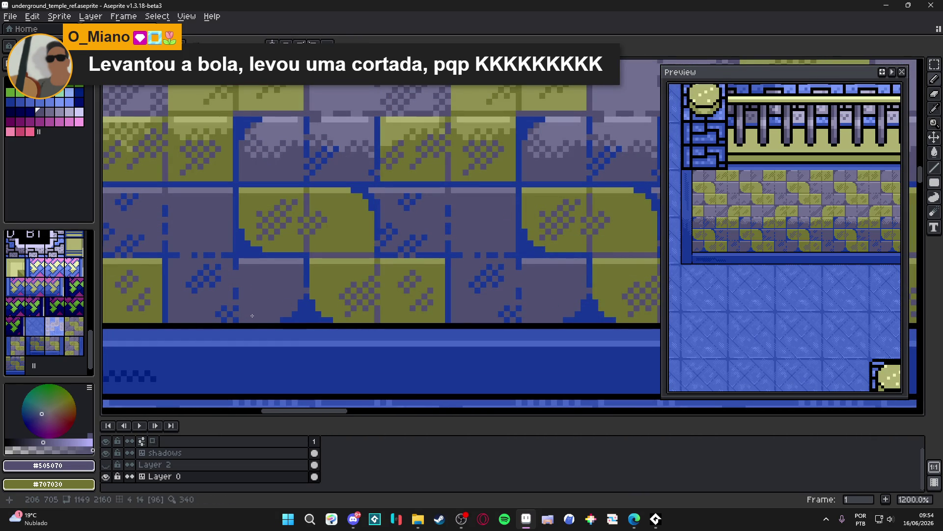
scroll(252, 316, "up", 3)
left_click(231, 317, "alt")
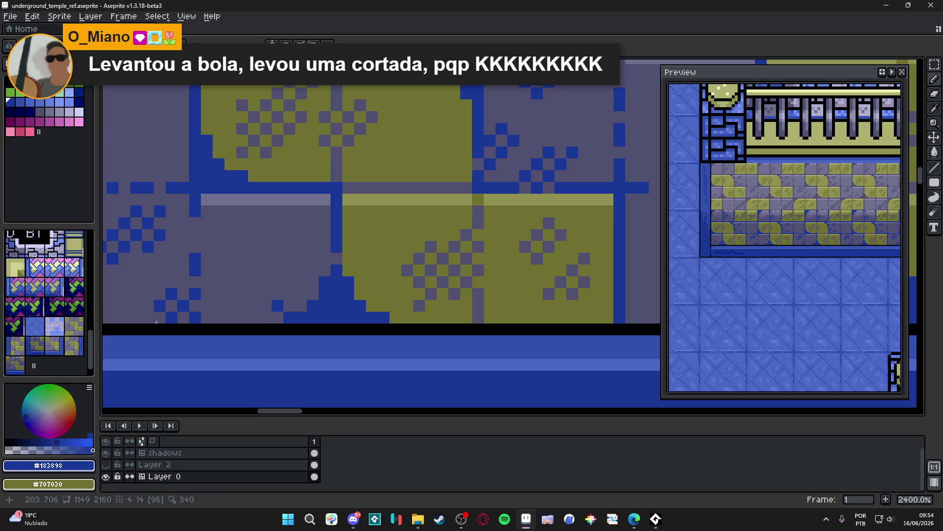
key("alt+Tab")
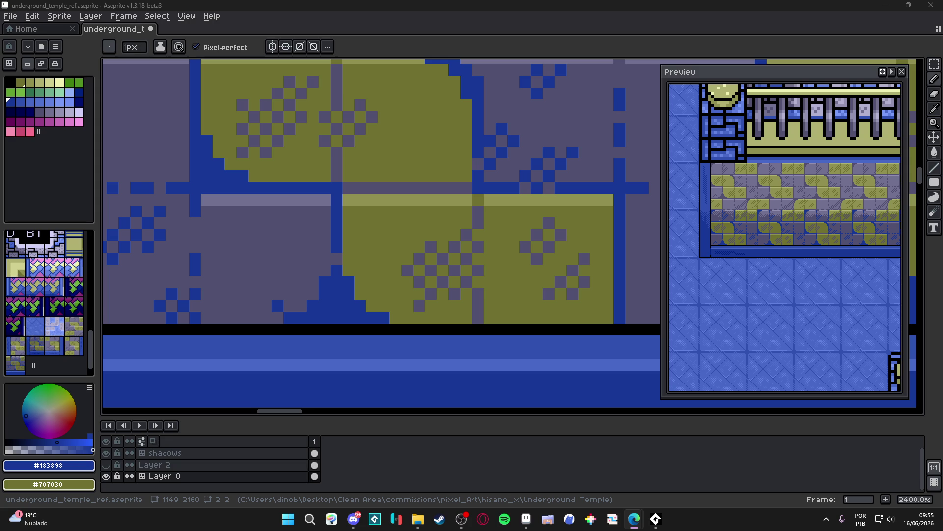
key("alt+Tab")
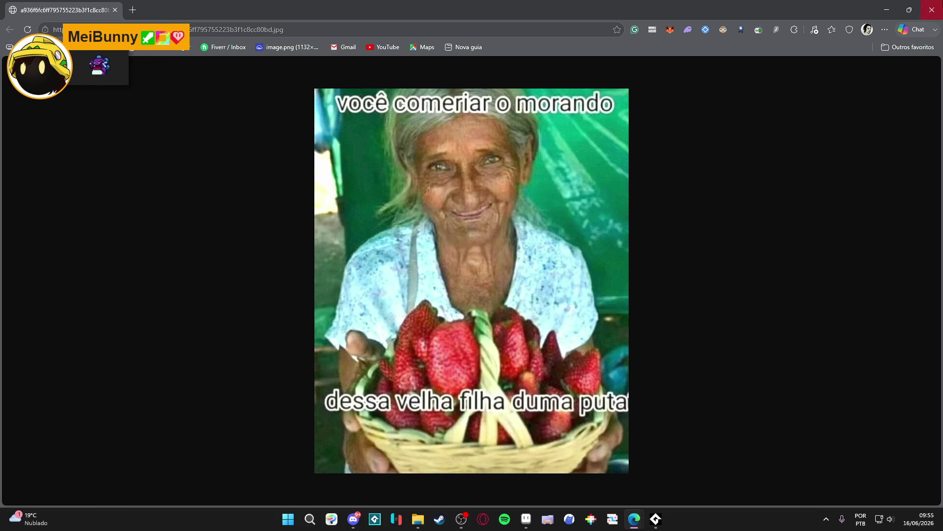
- Close the Edge window so the temple map in Aseprite is back in front
left_click(932, 9)
scroll(380, 233, "up", 1)
scroll(379, 233, "down", 4)
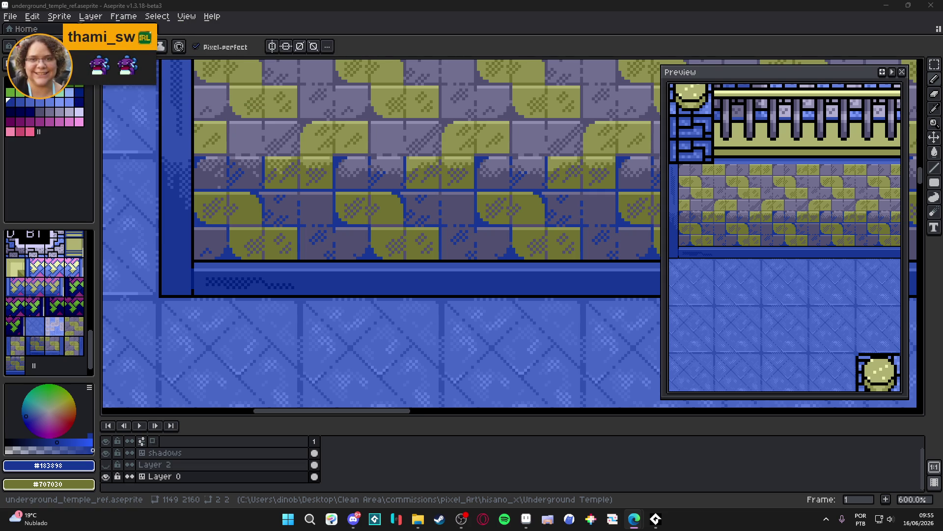
scroll(369, 176, "down", 1)
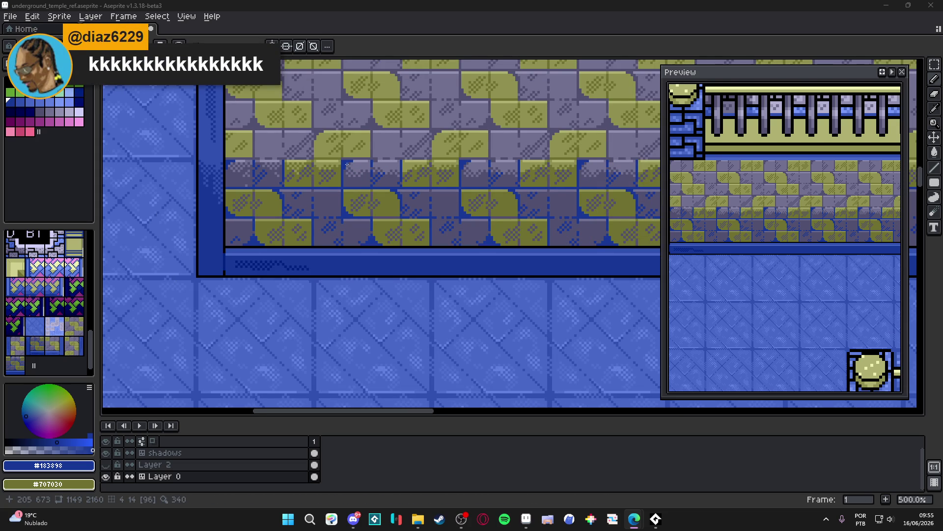
scroll(347, 165, "up", 2)
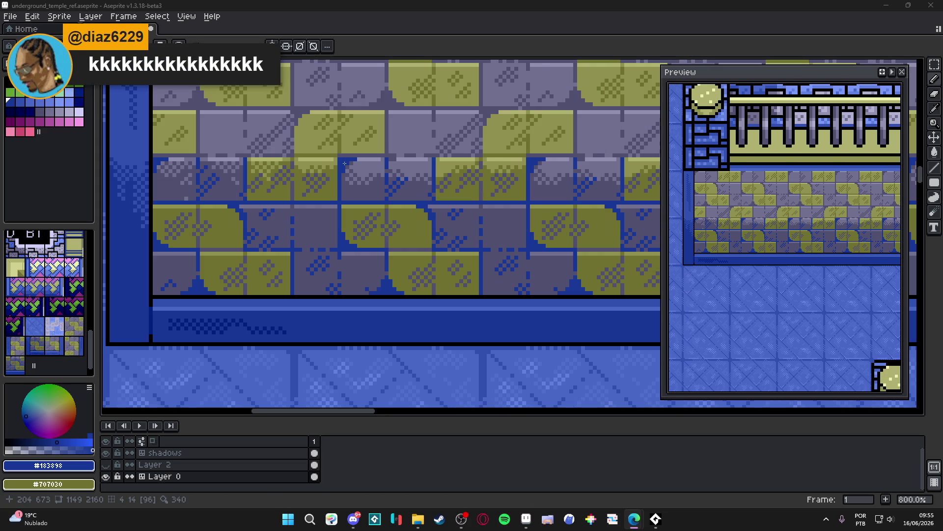
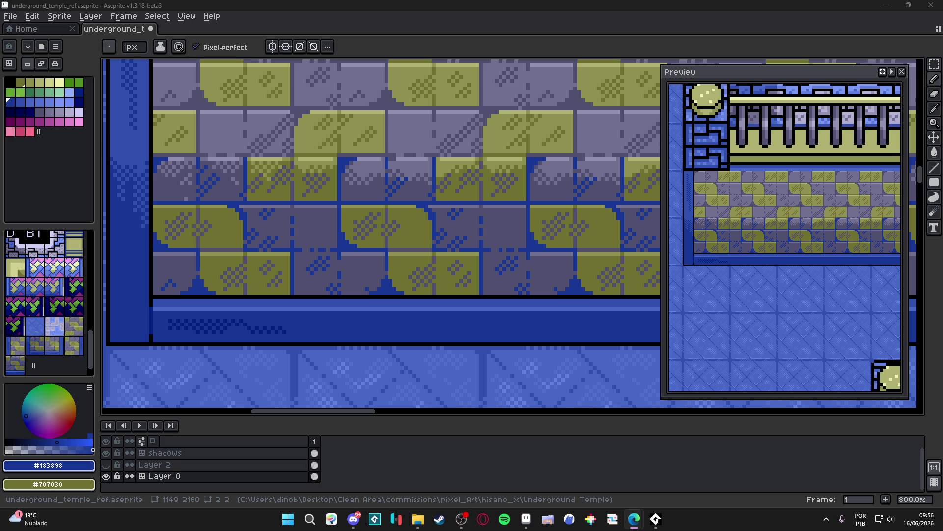
- Switch from Aseprite to the Edge window showing the VFXApprentice X profile
key("alt+Tab")
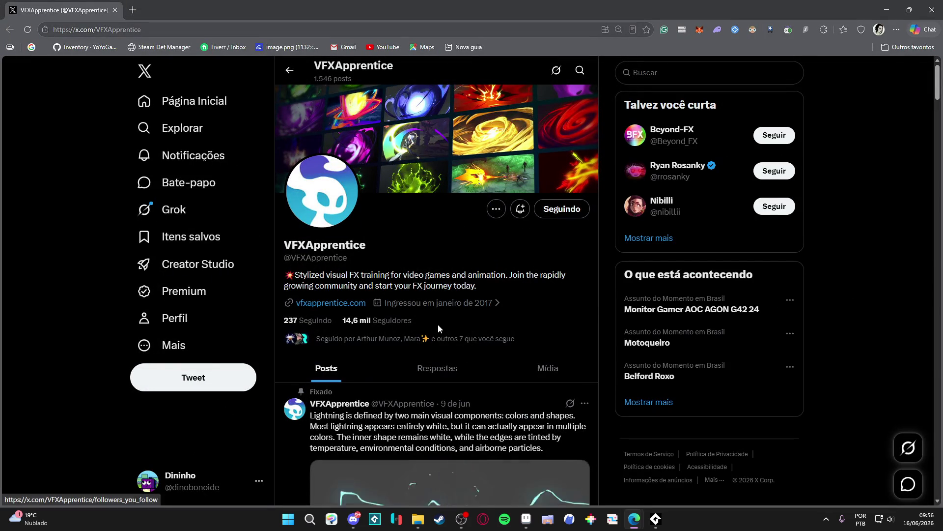
- Open vfxapprentice.com from the profile bio and scroll through the site
scroll(447, 310, "down", 4)
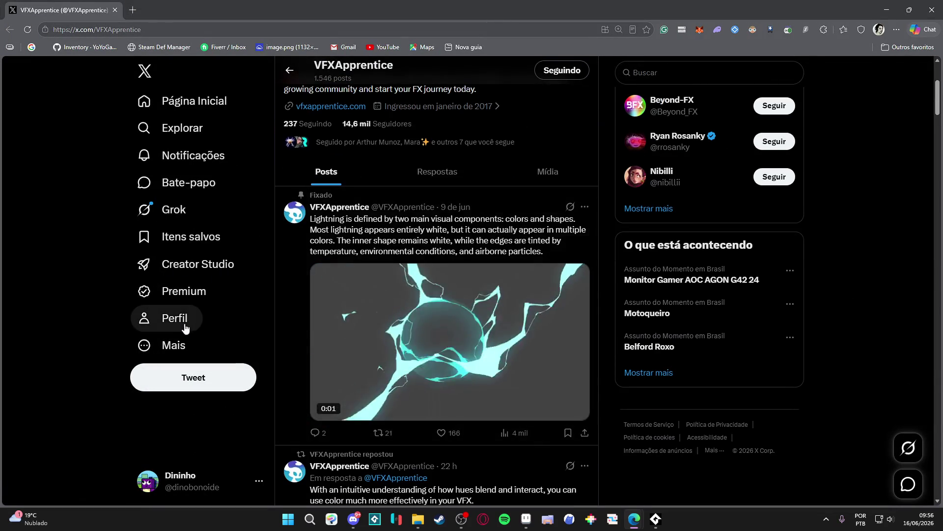
scroll(187, 324, "up", 4)
left_click(331, 302)
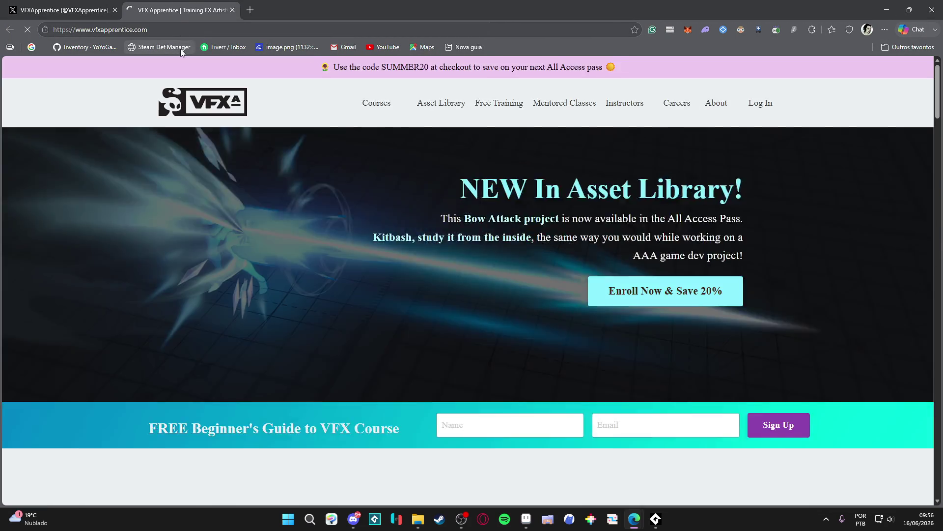
scroll(189, 237, "down", 20)
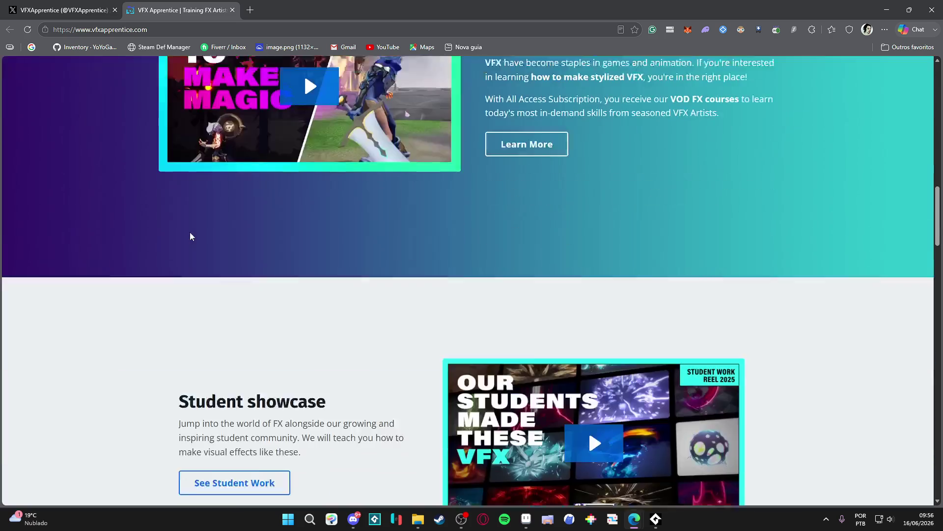
scroll(191, 237, "down", 15)
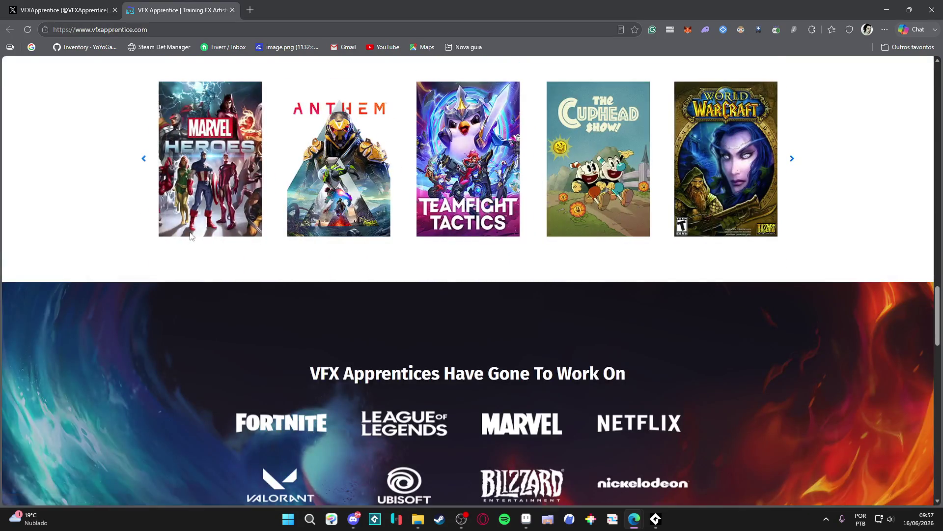
scroll(189, 236, "down", 5)
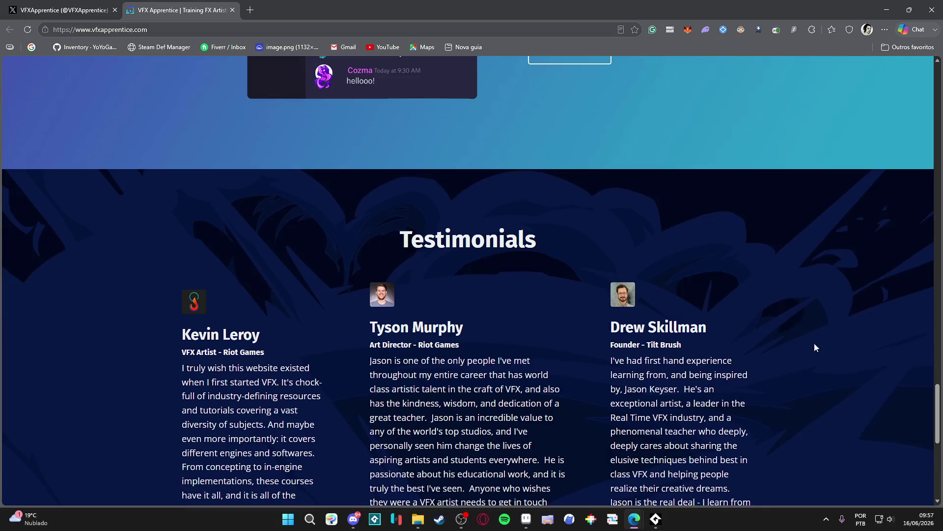
scroll(832, 253, "up", 20)
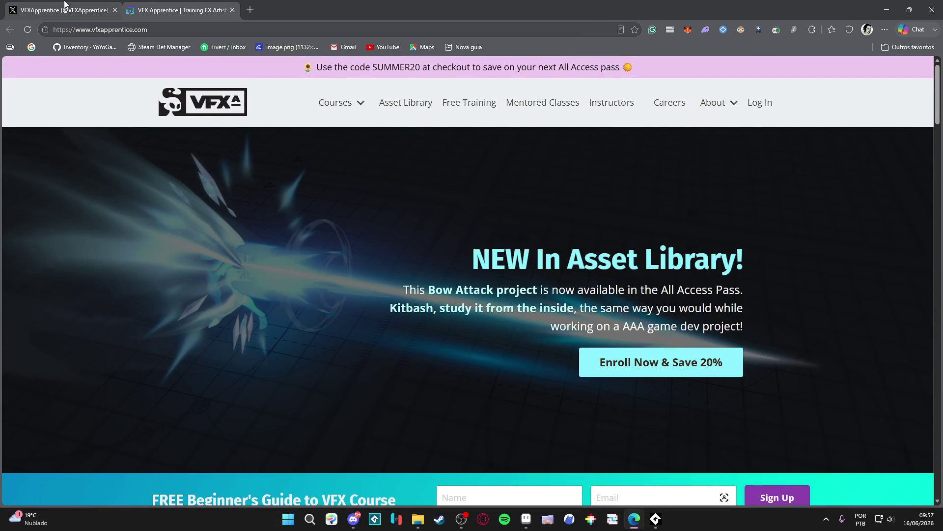
- Return to the VFXApprentice X tab, browse its timeline, then minimize the browser
left_click(65, 5)
scroll(77, 252, "down", 8)
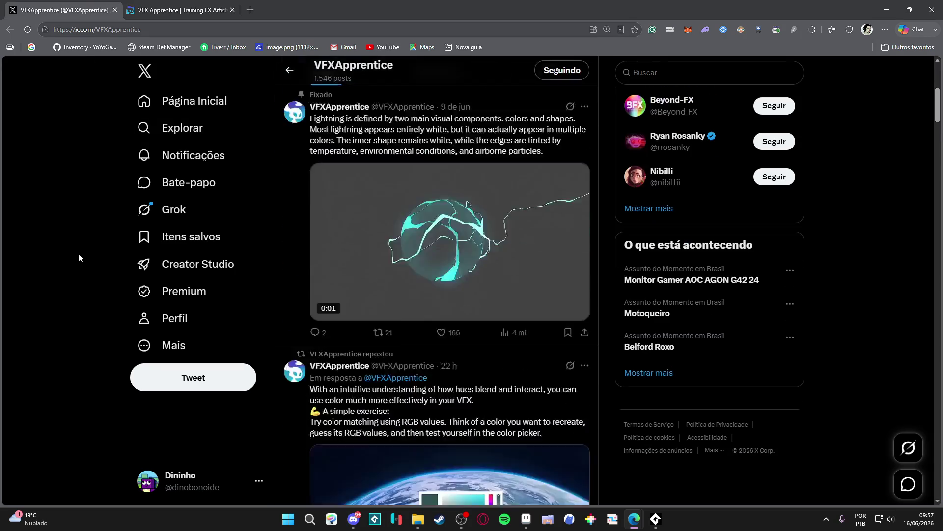
scroll(462, 281, "up", 3)
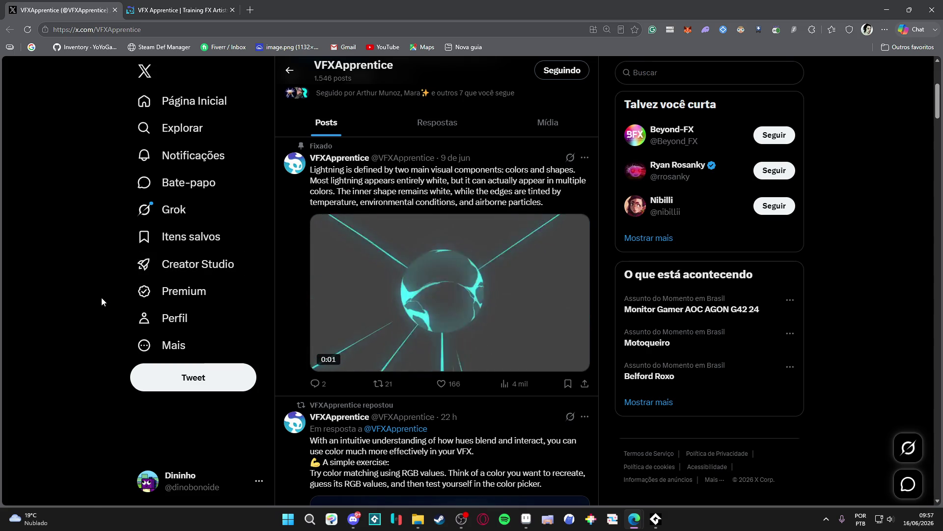
scroll(102, 302, "down", 9)
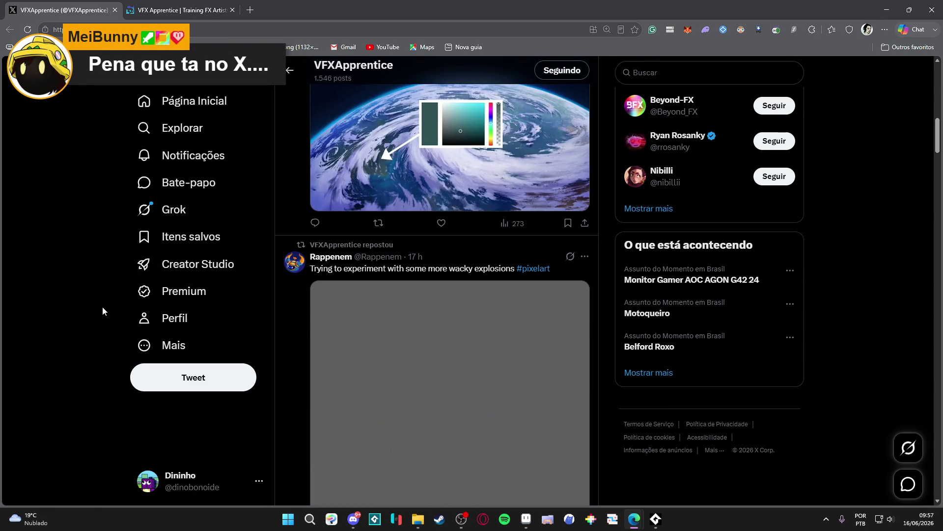
scroll(103, 307, "down", 4)
scroll(121, 312, "down", 15)
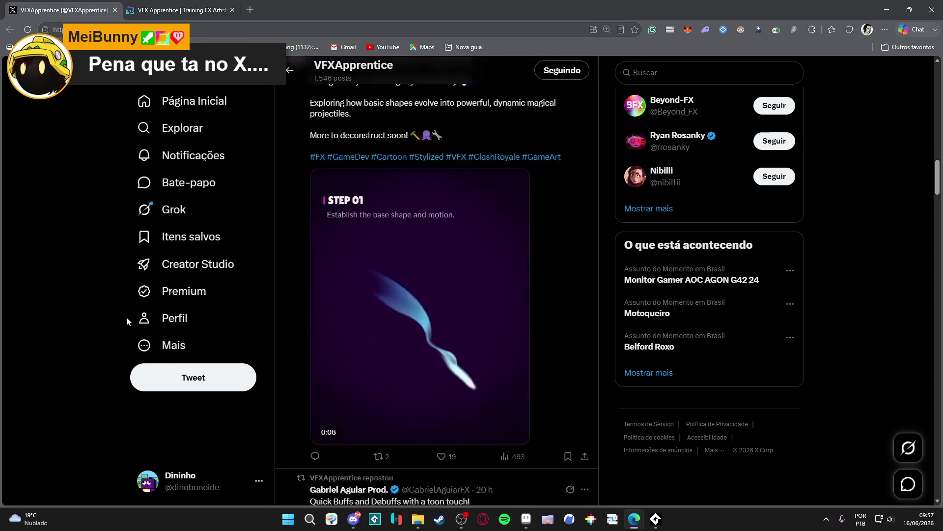
scroll(127, 321, "up", 15)
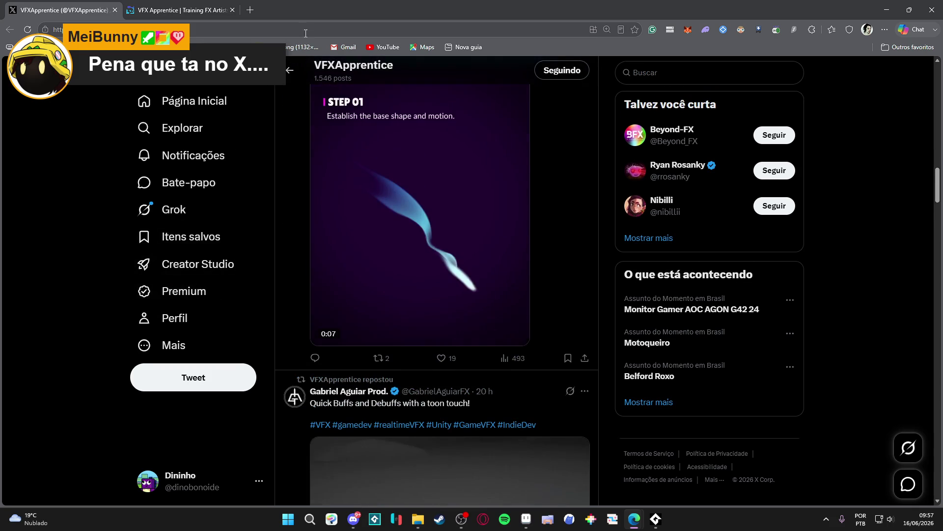
scroll(427, 204, "up", 15)
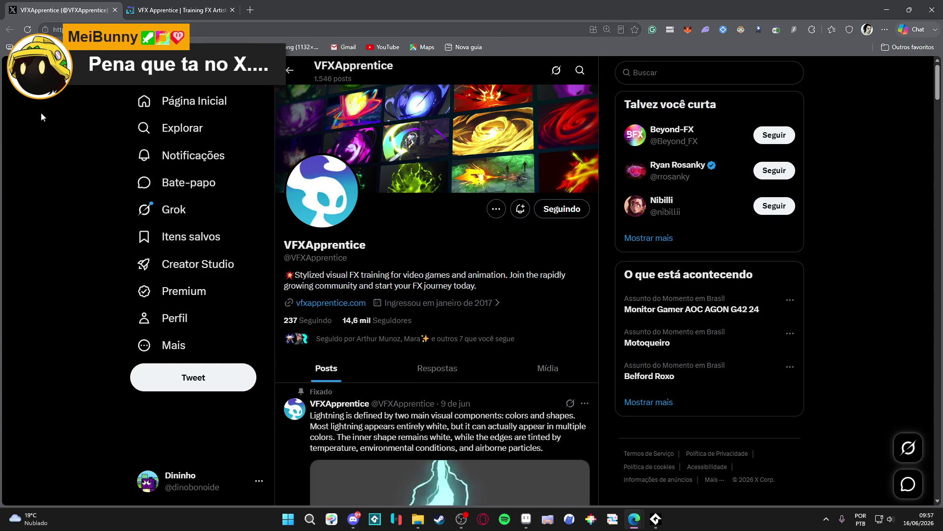
scroll(46, 121, "down", 10)
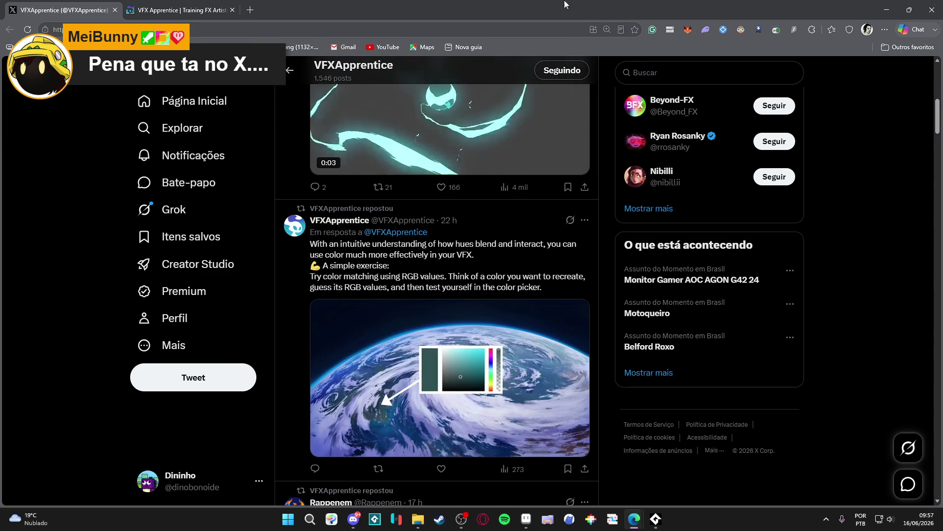
left_click(887, 9)
- Glance at the Discord chat, then Alt+Tab back to the temple artwork in Aseprite
scroll(482, 290, "left", 5)
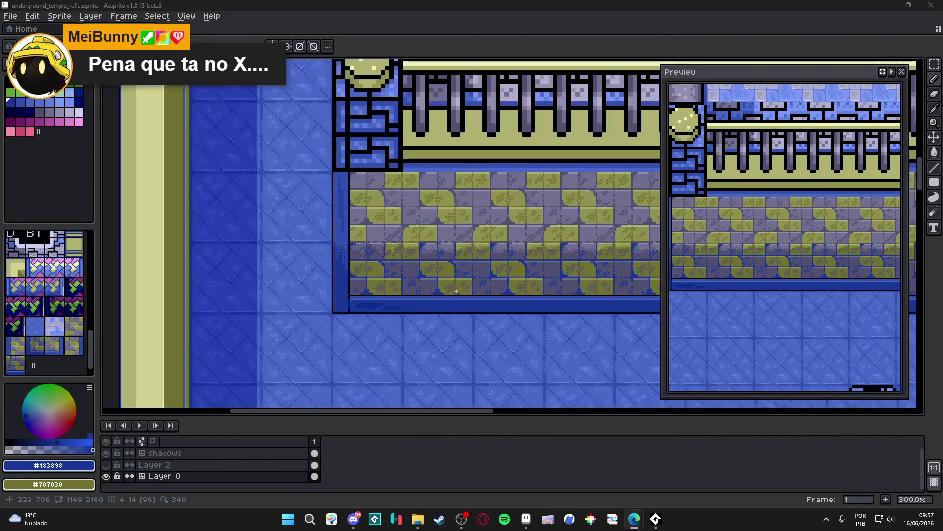
scroll(481, 262, "down", 3)
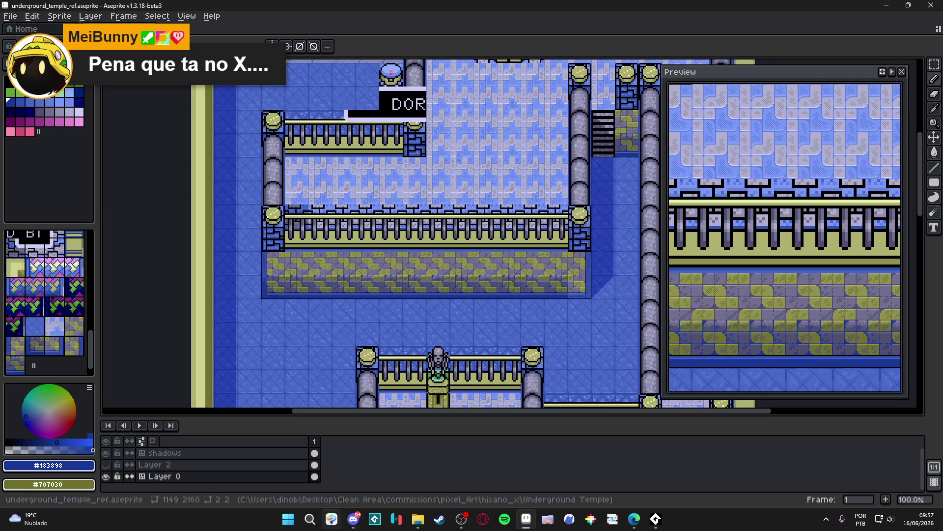
left_click(353, 518)
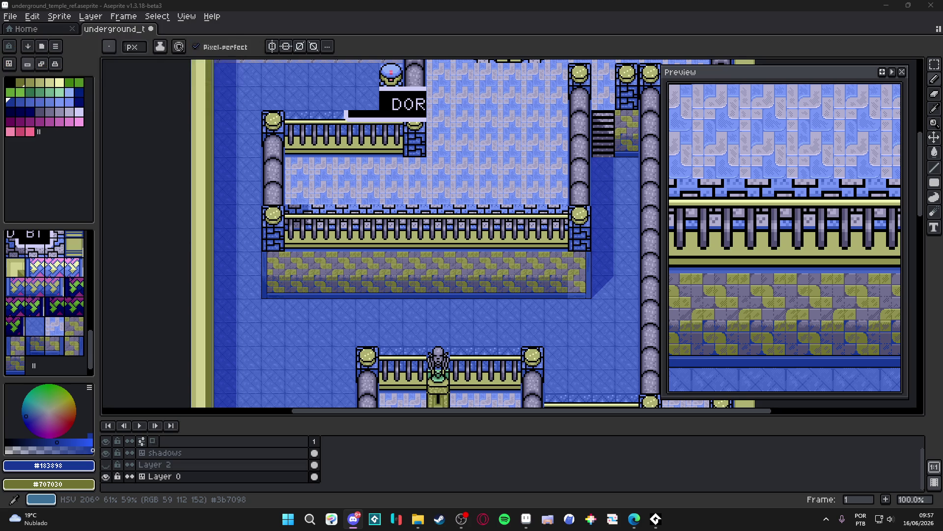
key("alt+Tab")
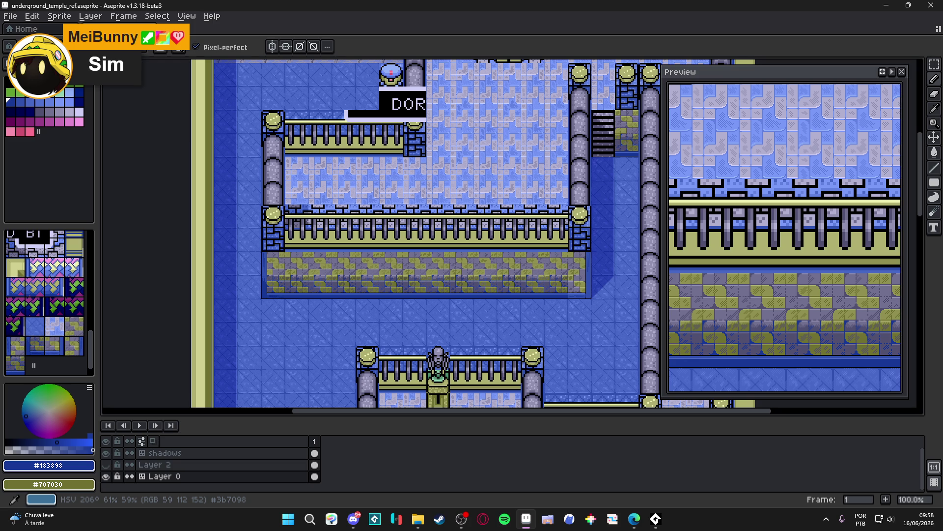
key("alt+Tab")
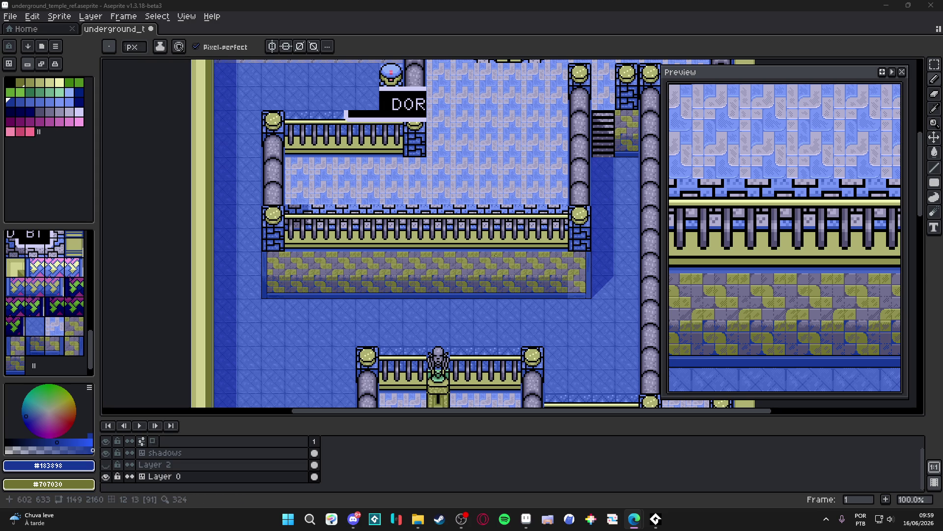
scroll(506, 270, "down", 1)
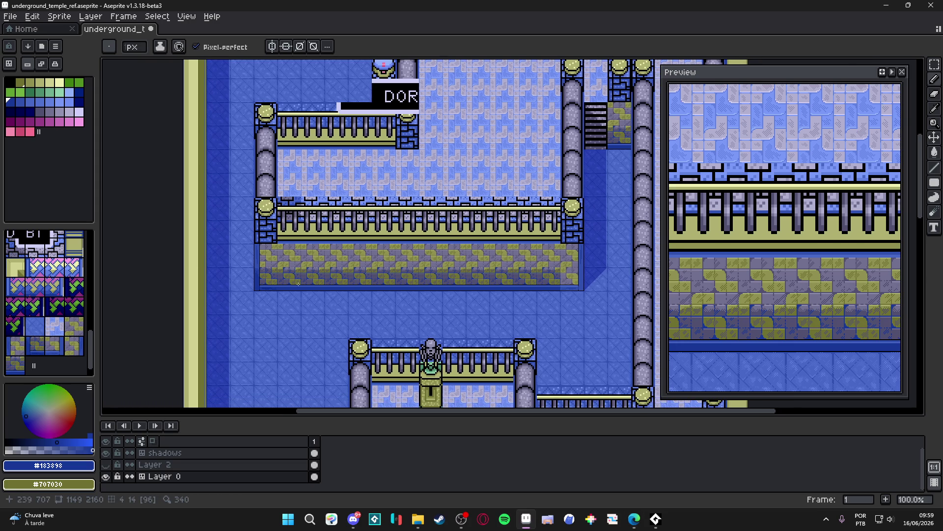
scroll(279, 285, "up", 1)
scroll(278, 285, "down", 2)
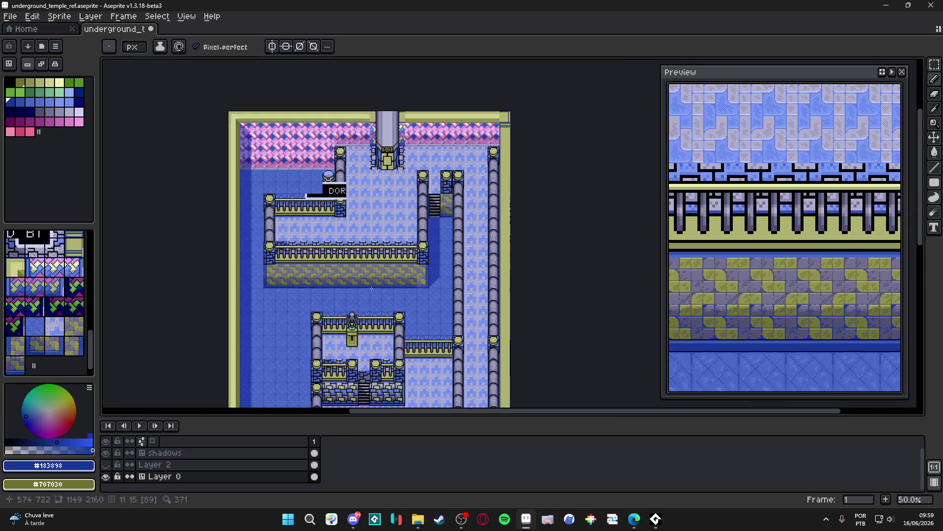
scroll(466, 284, "up", 3)
scroll(466, 284, "down", 3)
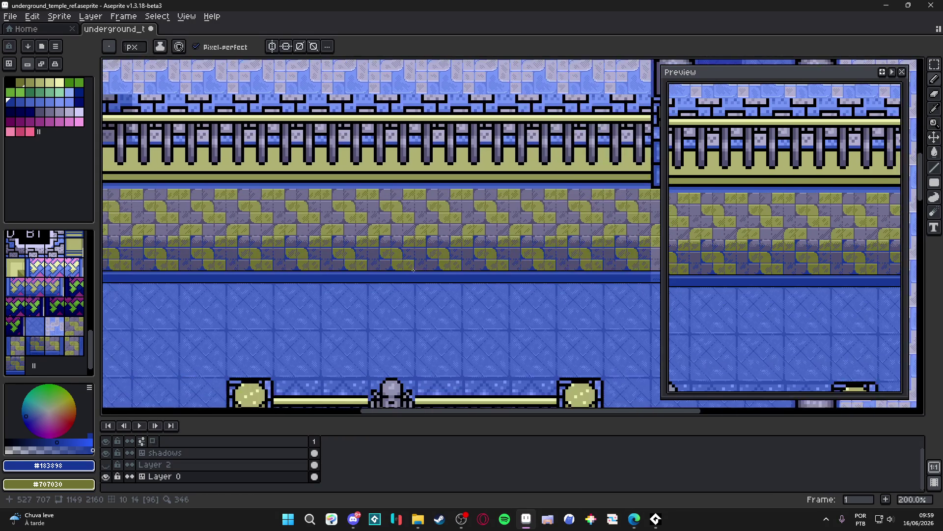
scroll(230, 267, "up", 2)
scroll(220, 268, "down", 2)
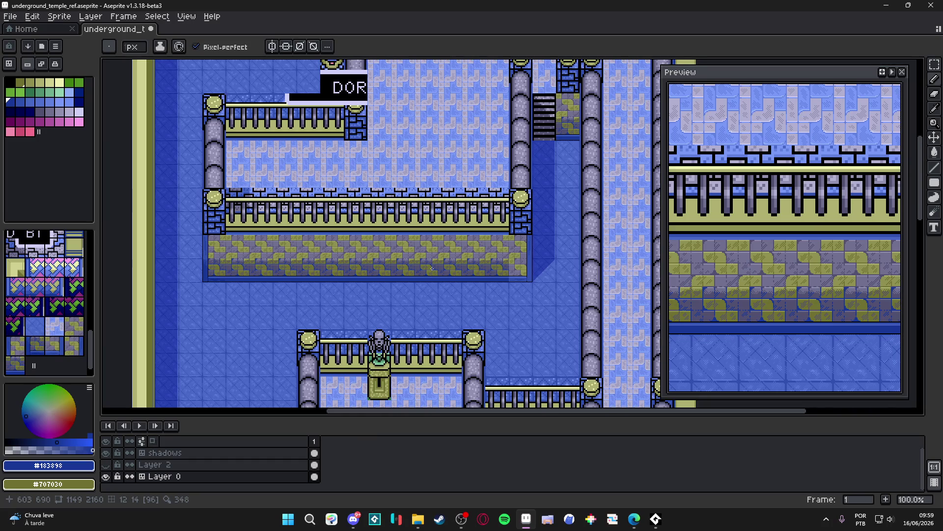
scroll(394, 274, "up", 2)
key("v")
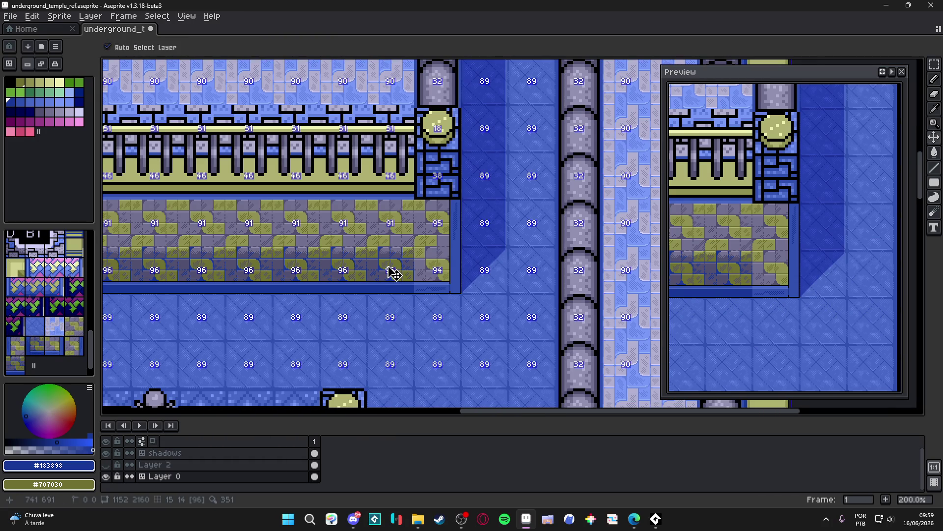
key("m")
key("ctrl+apostrophe")
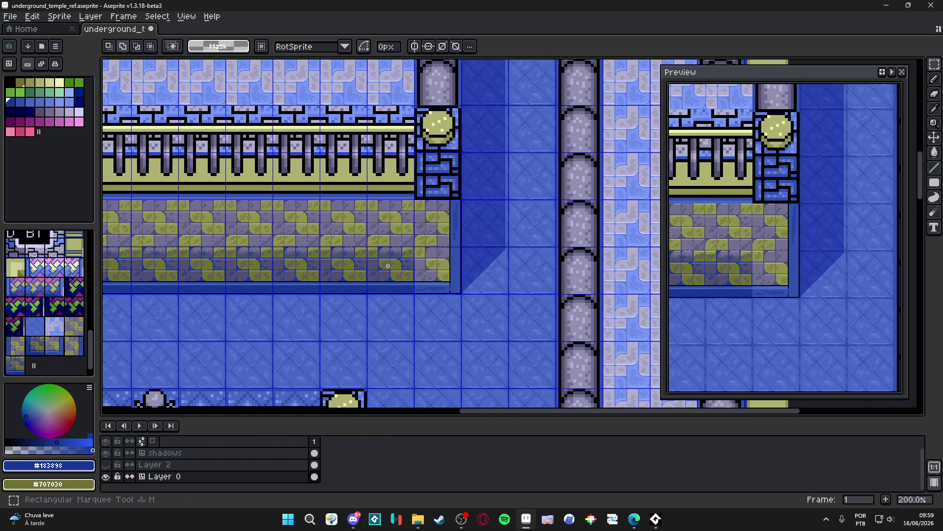
scroll(388, 265, "down", 2)
scroll(246, 277, "up", 2)
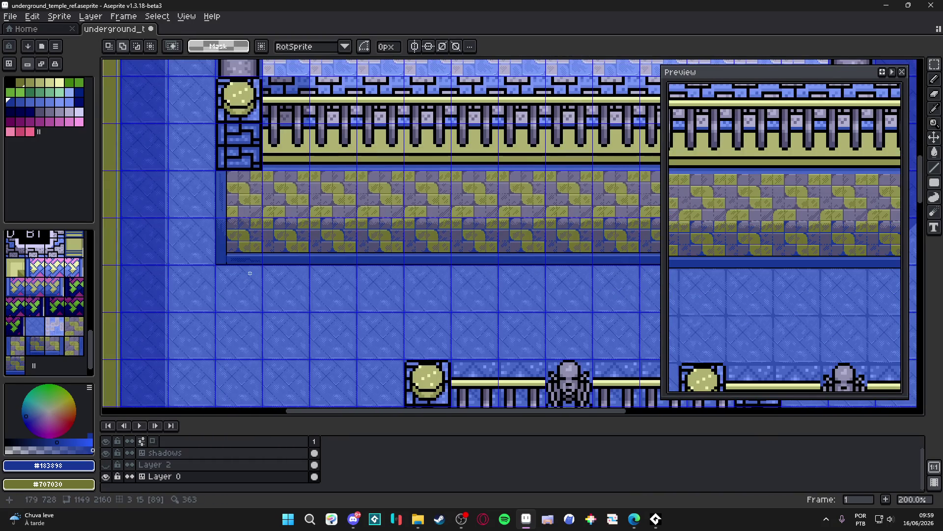
scroll(249, 273, "down", 1)
left_click_drag(502, 267, 381, 254)
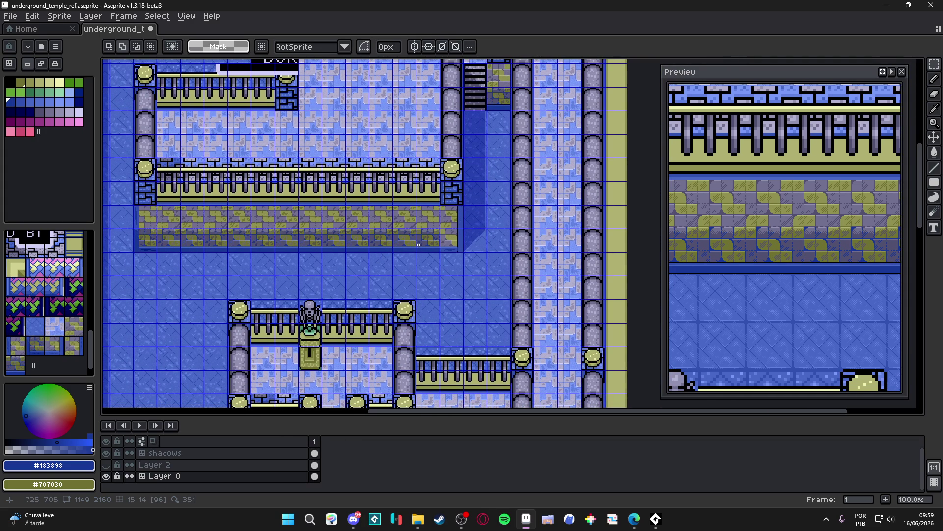
scroll(438, 248, "up", 4)
- Select the wall's corner tile and bucket-fill its lower strip with darker blue #3050B0
left_click(448, 242)
key("g")
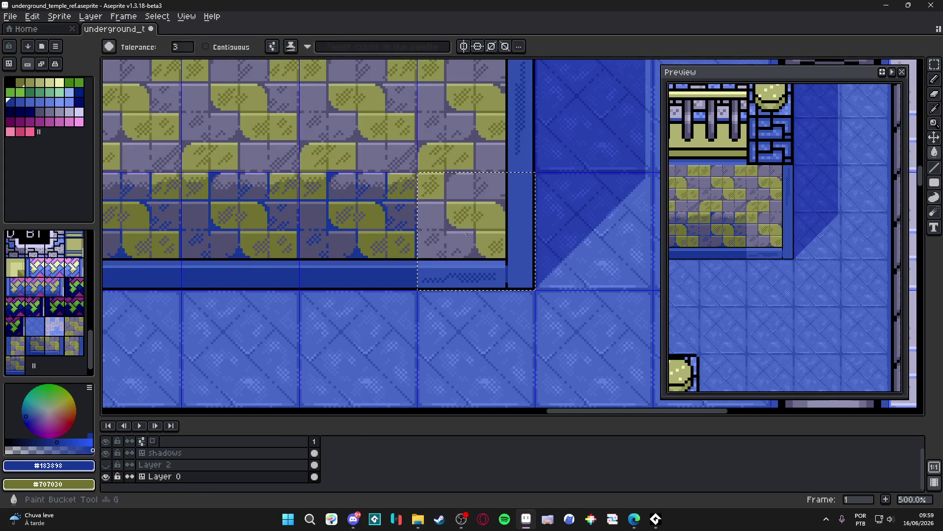
scroll(483, 285, "up", 4)
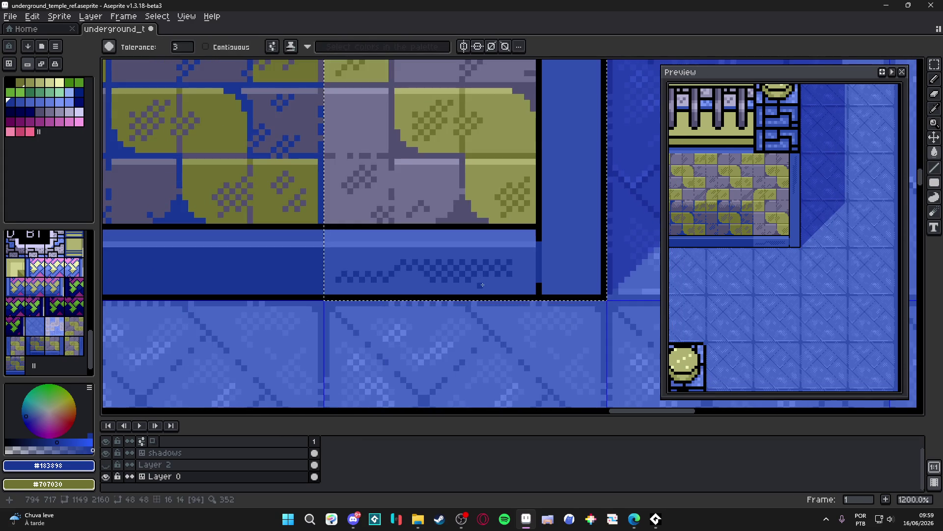
scroll(483, 285, "down", 4)
scroll(467, 273, "up", 2)
left_click(457, 265, "alt")
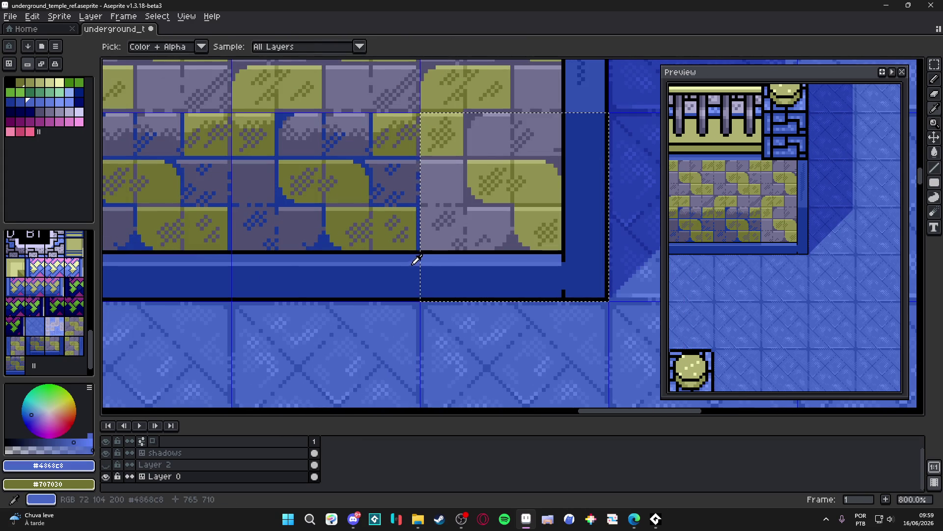
left_click(418, 255, "alt")
key("ctrl+z")
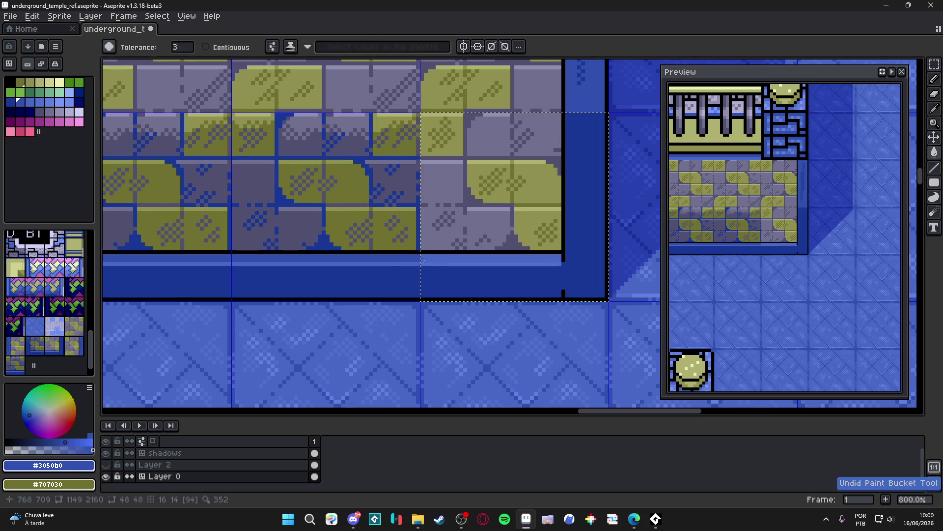
left_click(423, 257)
scroll(420, 257, "up", 2)
left_click(437, 264, "alt")
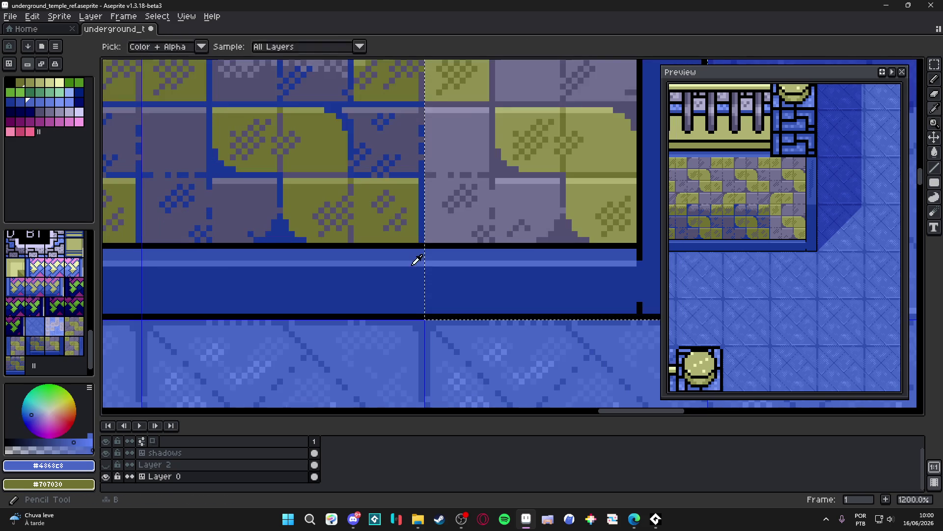
scroll(448, 246, "down", 5)
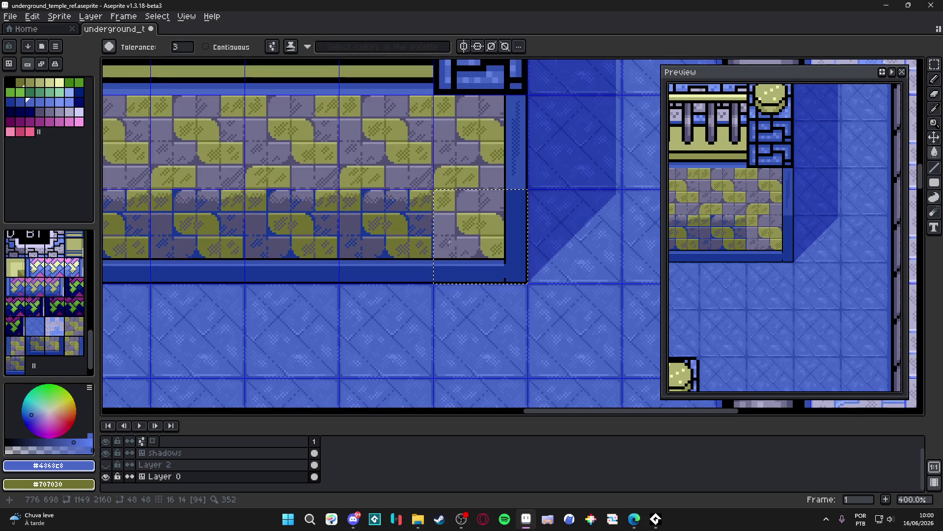
scroll(459, 208, "up", 5)
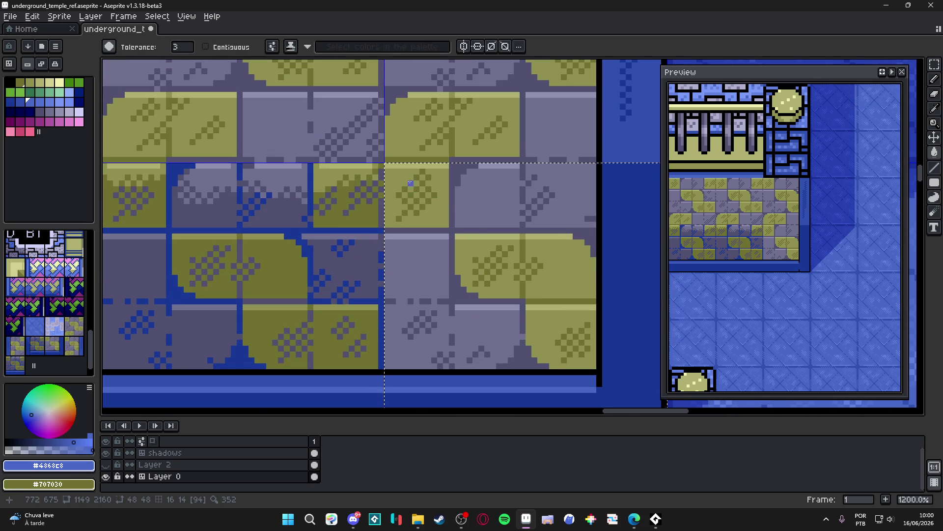
- Pencil dark olive #707030 and light olive #909050 pixels into the corner tile's stone
left_click(416, 195, "alt")
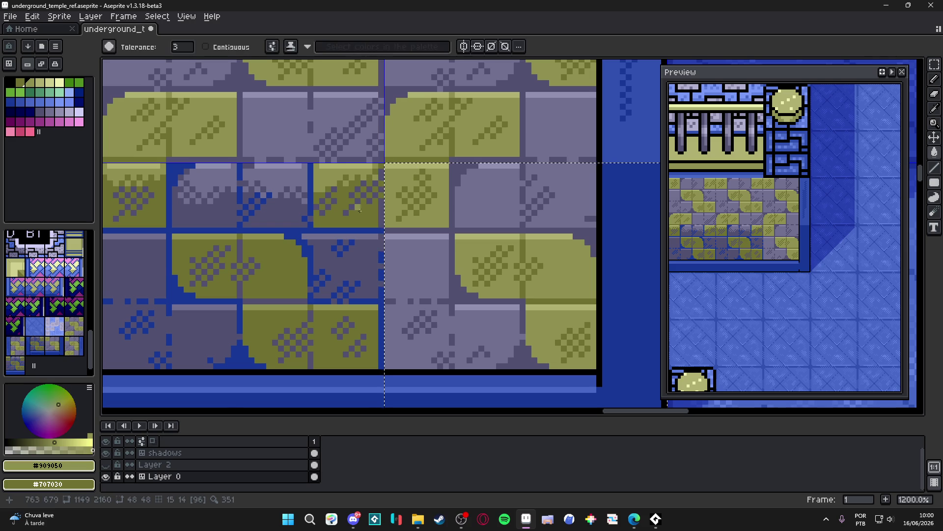
left_click(383, 202, "alt")
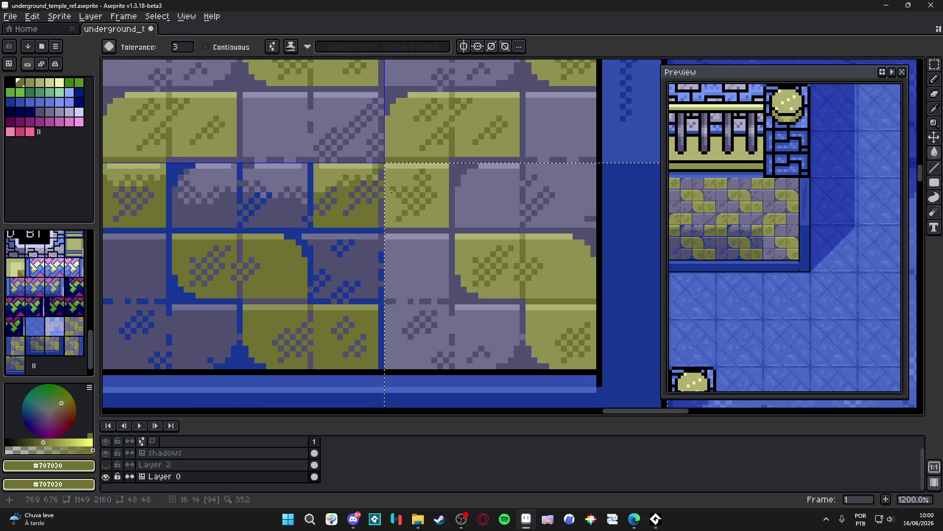
key("b")
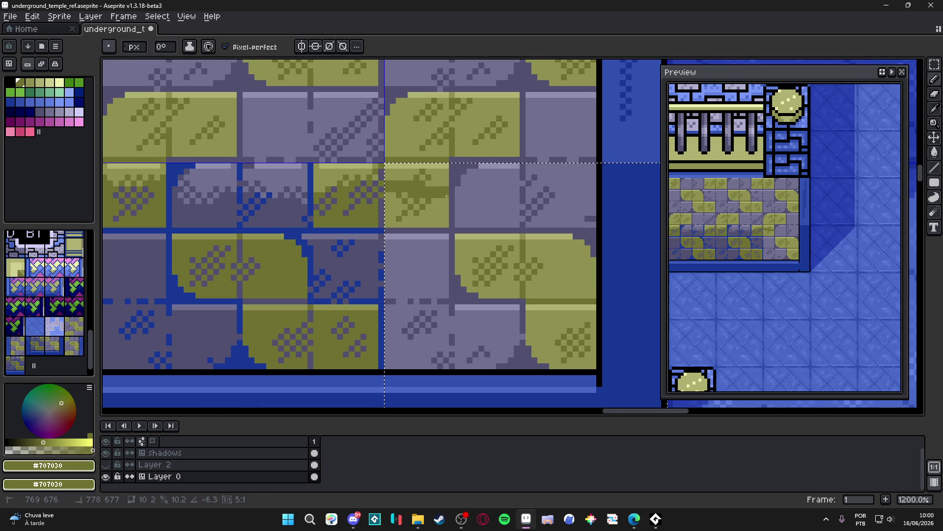
mouse_move(423, 191)
left_mouse_down()
mouse_move(446, 206)
mouse_move(447, 225)
mouse_move(393, 224)
mouse_move(401, 187)
mouse_move(433, 212)
left_mouse_up()
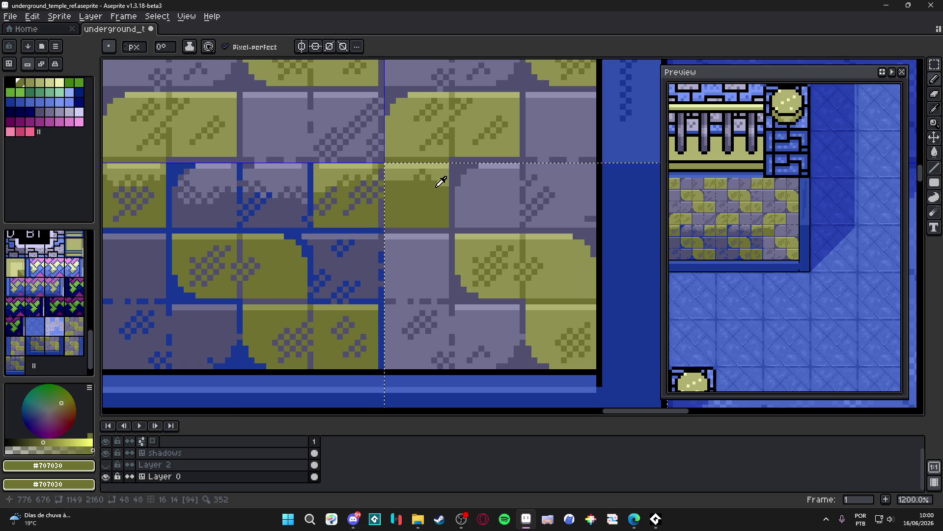
left_click(422, 172, "alt")
left_click(427, 203)
scroll(429, 205, "down", 1)
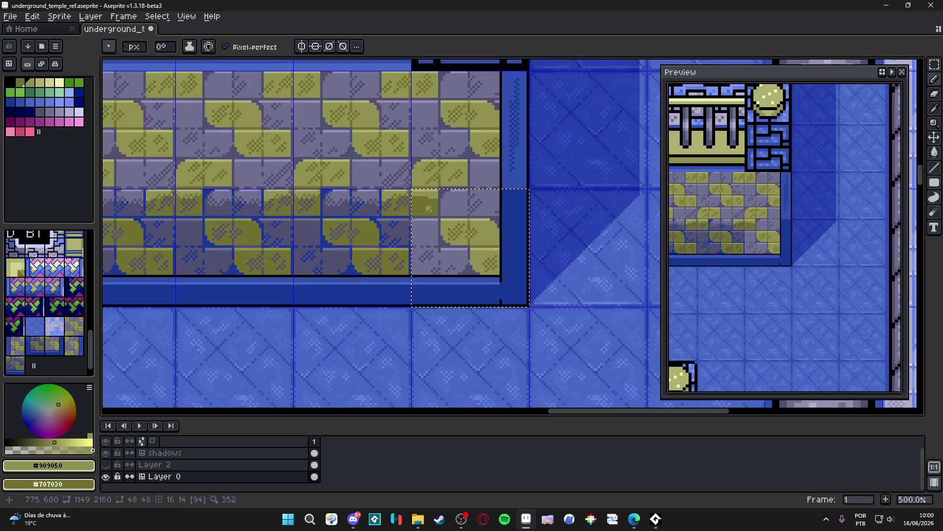
scroll(438, 206, "down", 1)
scroll(439, 206, "up", 1)
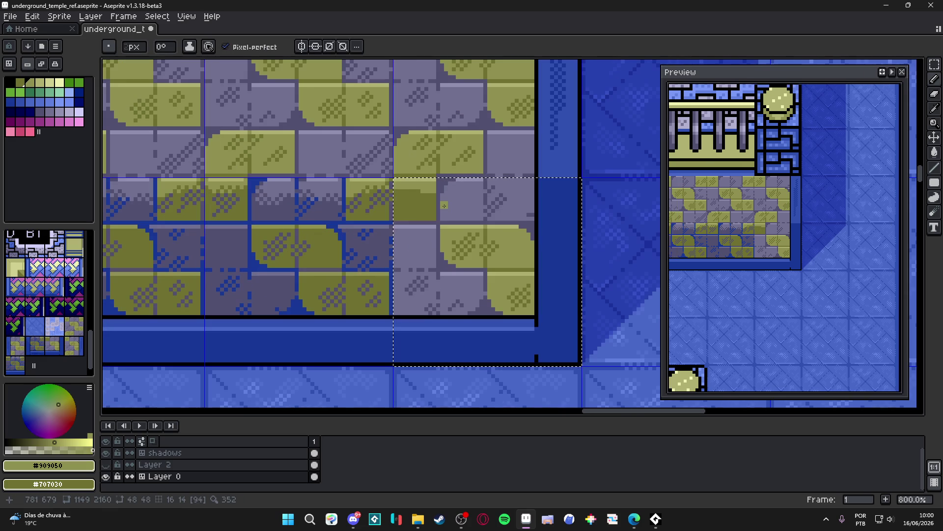
scroll(426, 215, "down", 1)
scroll(426, 215, "up", 1)
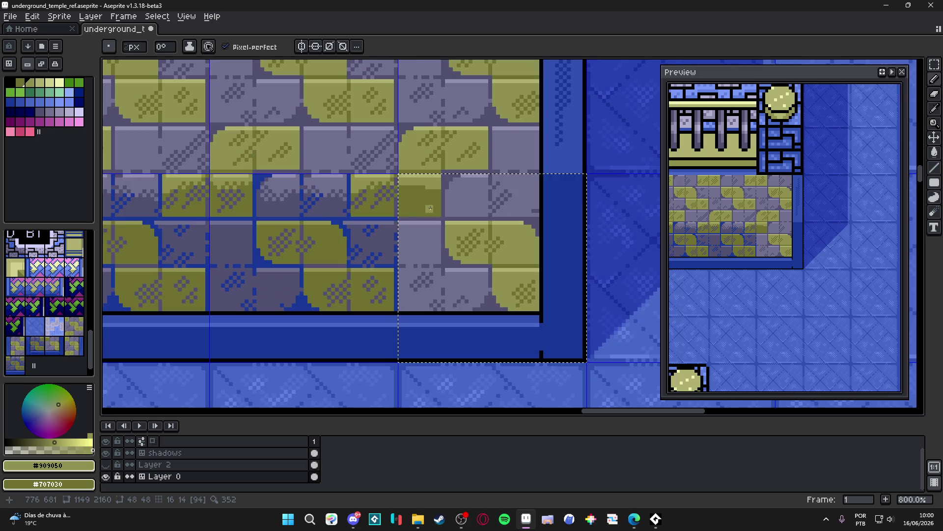
scroll(444, 184, "up", 3)
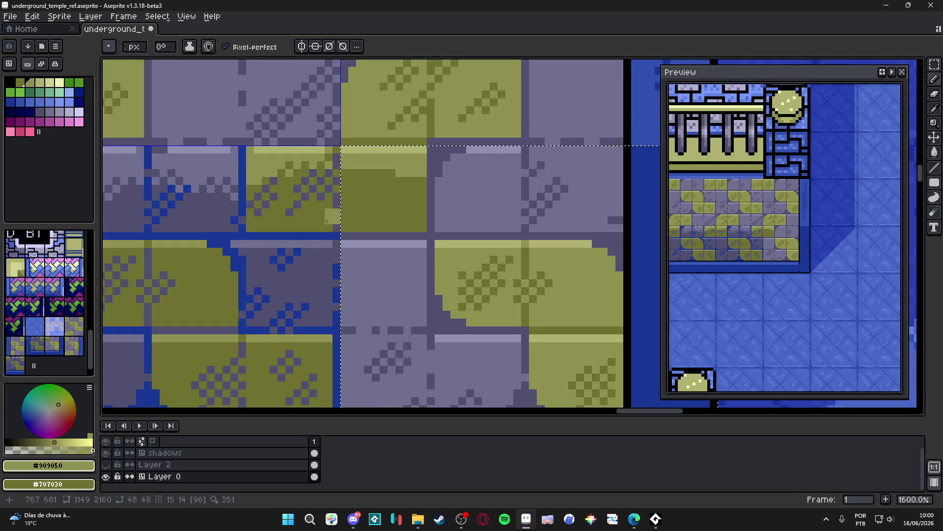
- Alt-pick purple-grey #707090 and dark purple #505070, then undo the olive pencil stroke
key("alt")
left_click(229, 174)
key("alt")
left_click(432, 194)
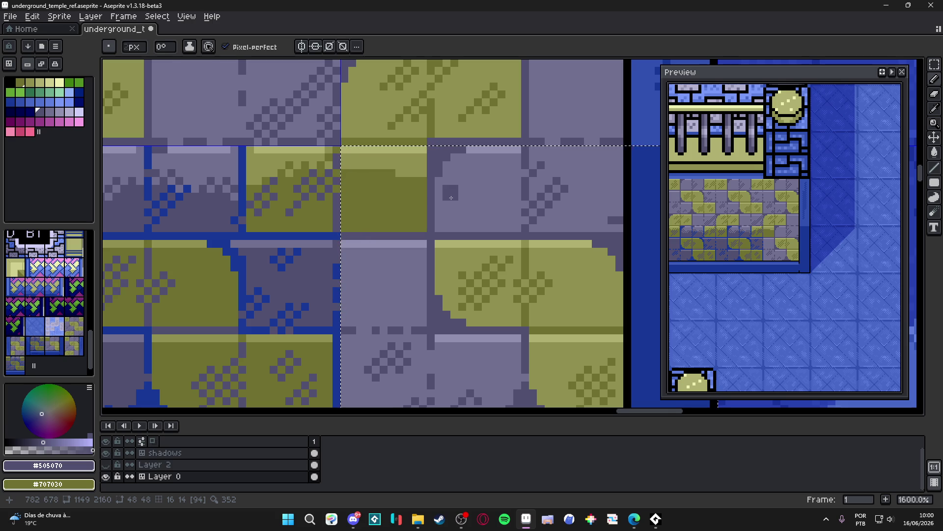
scroll(452, 198, "down", 3)
scroll(452, 198, "up", 3)
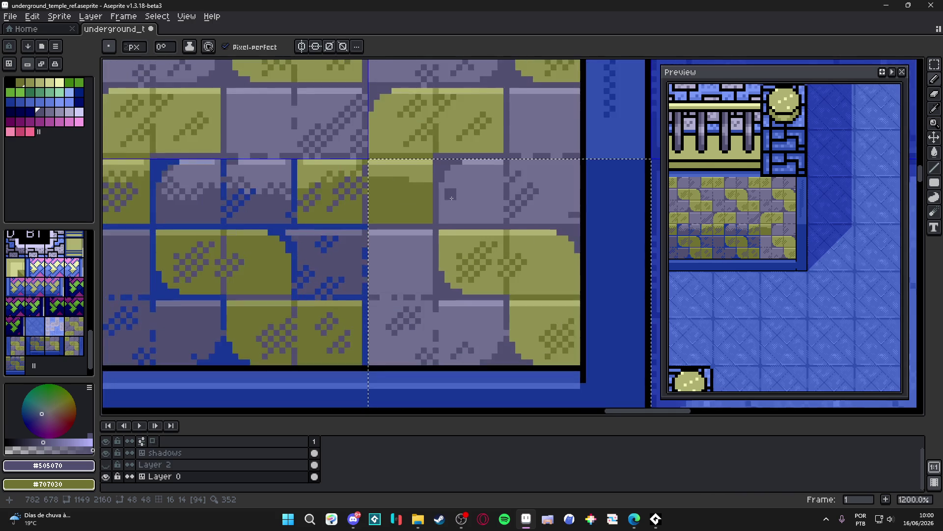
scroll(447, 193, "down", 3)
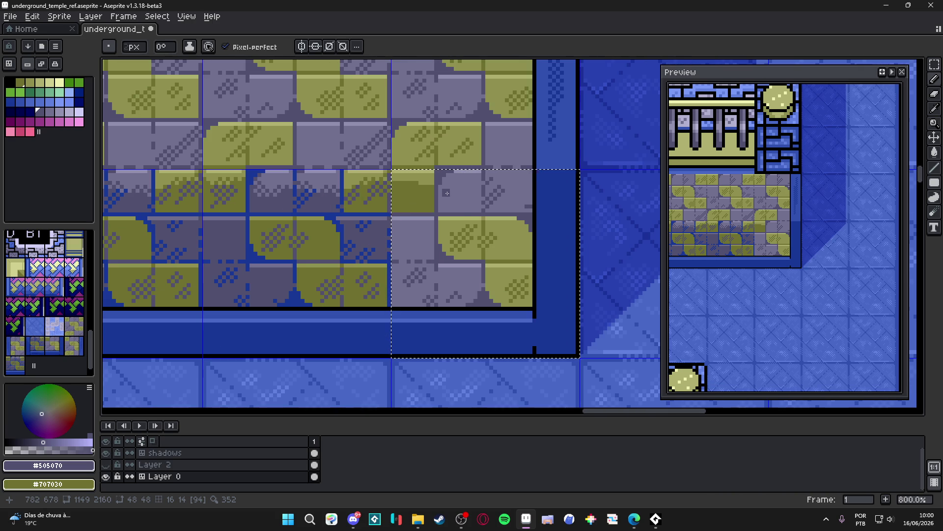
key("ctrl+z")
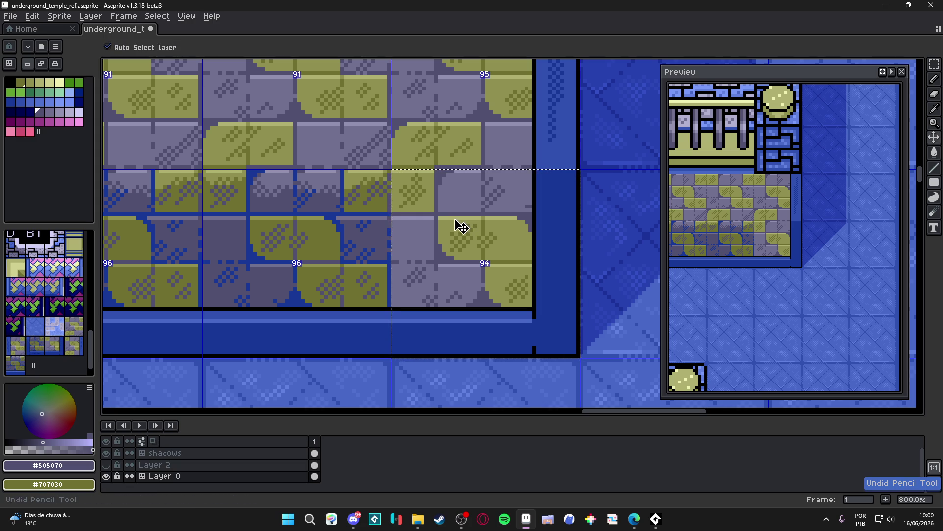
- Bucket-fill the selected tile's shading pixels with dark blue #183898
key("g")
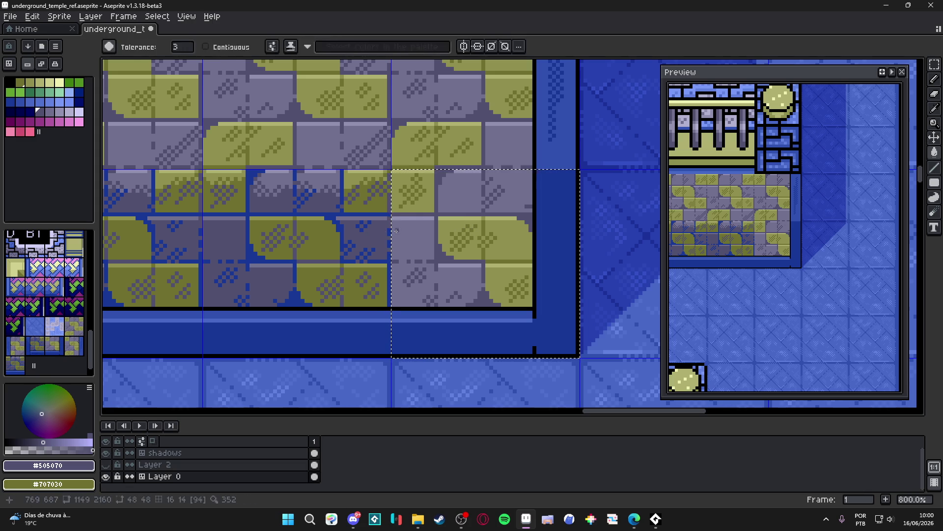
left_click(407, 217, "alt")
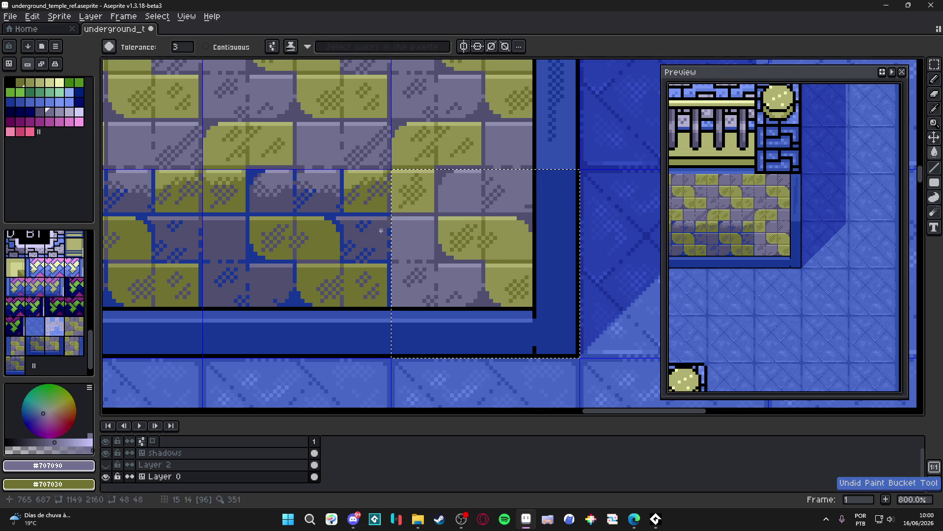
left_click(446, 282, "alt")
left_click(447, 282)
key("ctrl+z")
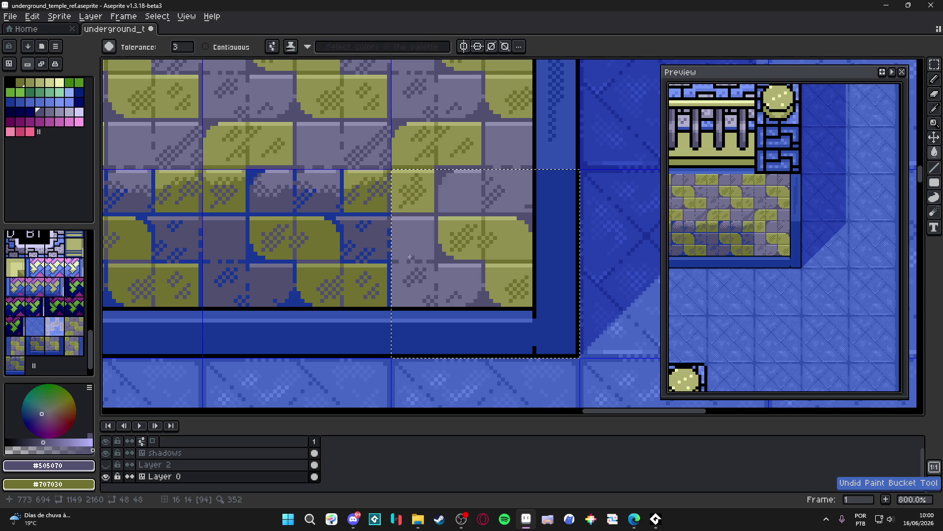
left_click(390, 259, "alt")
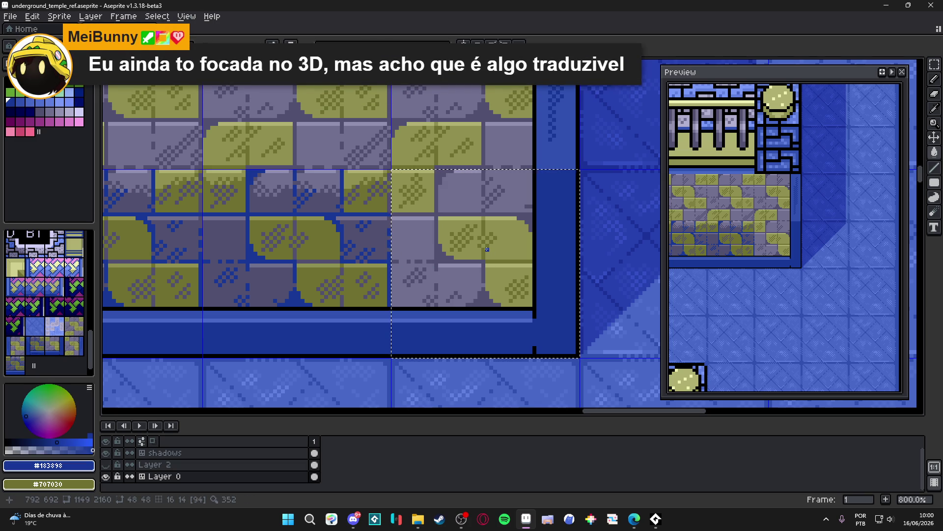
left_click(423, 259)
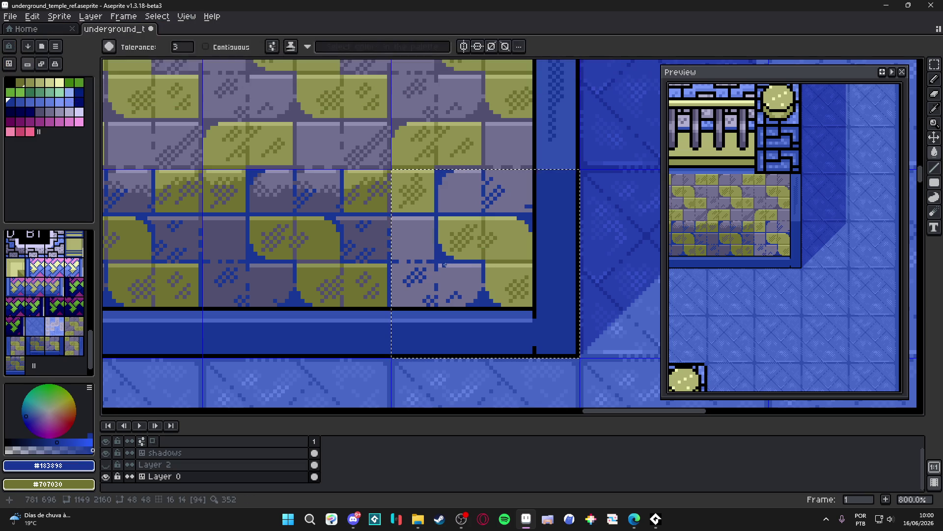
- Fill the light purple bricks with dark purple #505070, then clear the selection
left_click(365, 295, "alt")
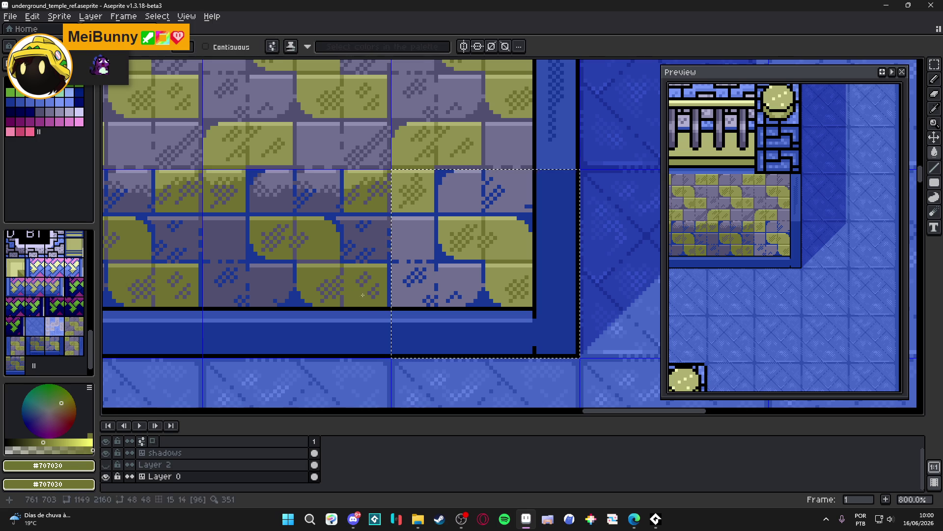
left_click(410, 254, "alt")
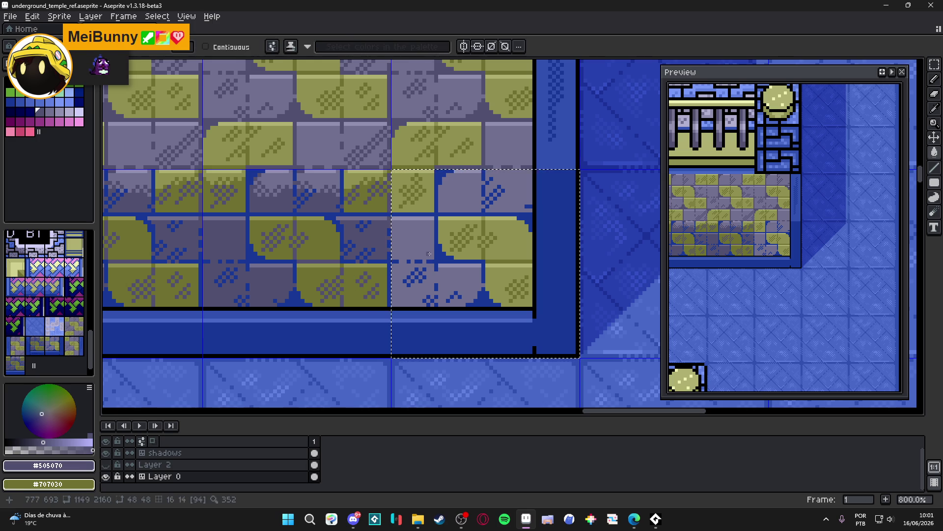
left_click(451, 233, "alt")
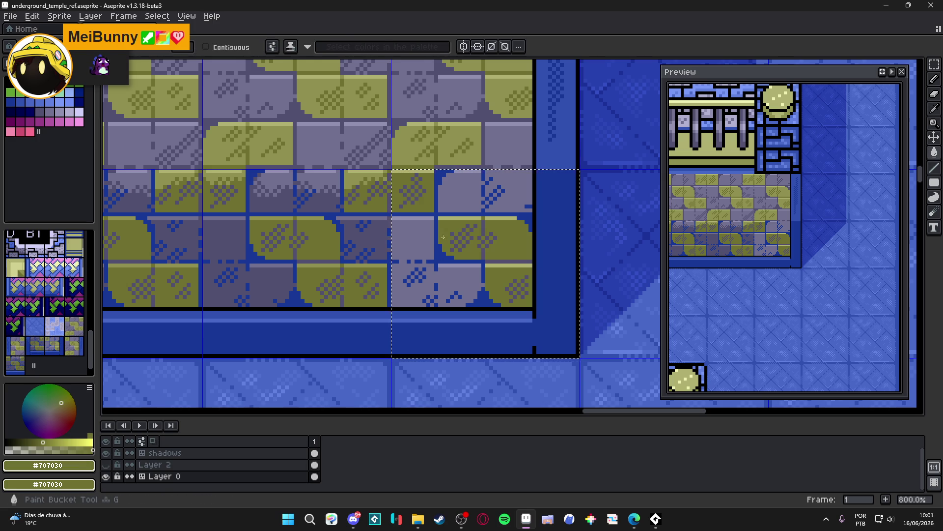
left_click(433, 249, "alt")
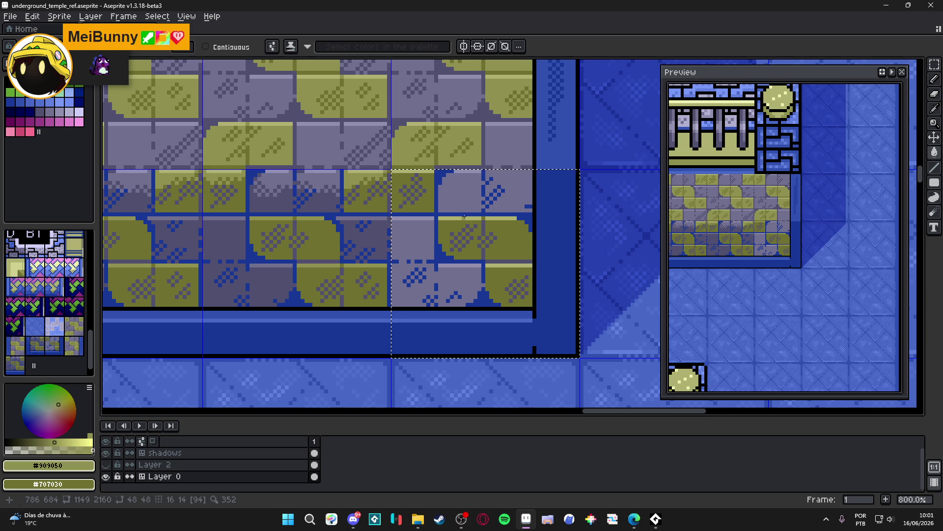
left_click(388, 238, "alt")
left_click(456, 202)
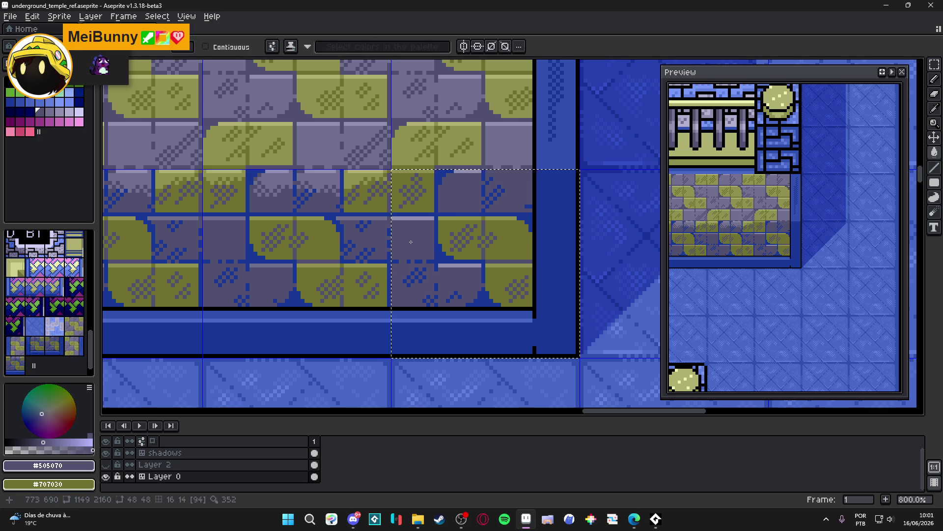
left_click(413, 217, "alt")
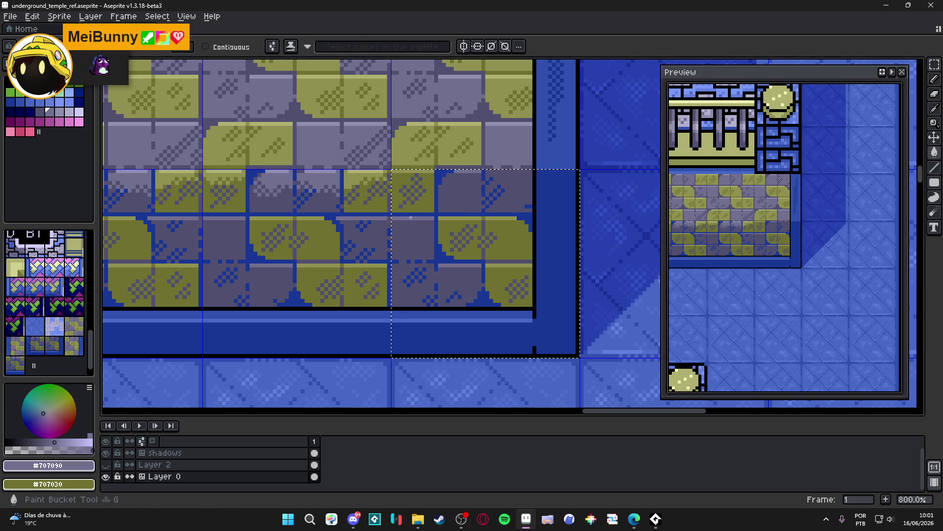
scroll(412, 217, "down", 2)
left_click_drag(402, 225, 483, 245)
key("ctrl+d")
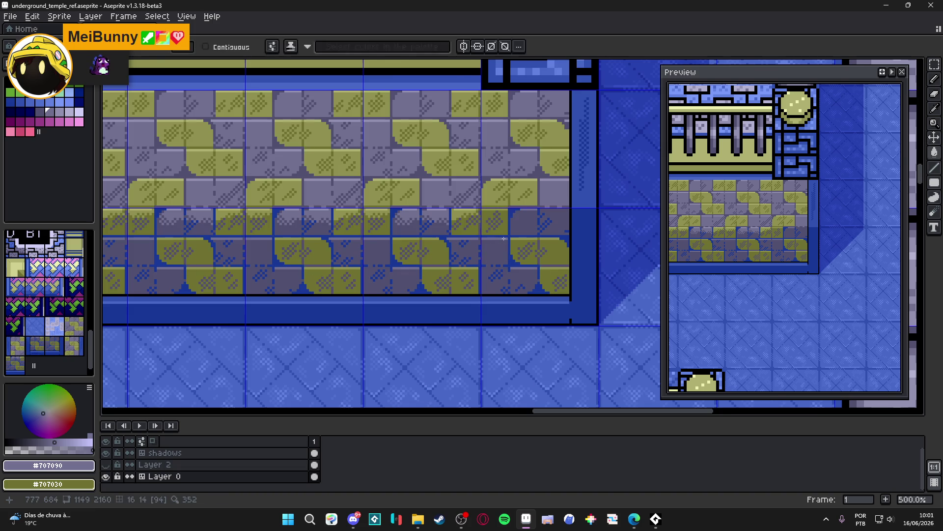
- Pencil a stepped mid-blue diagonal into the blue column beside the corner
scroll(504, 238, "down", 2)
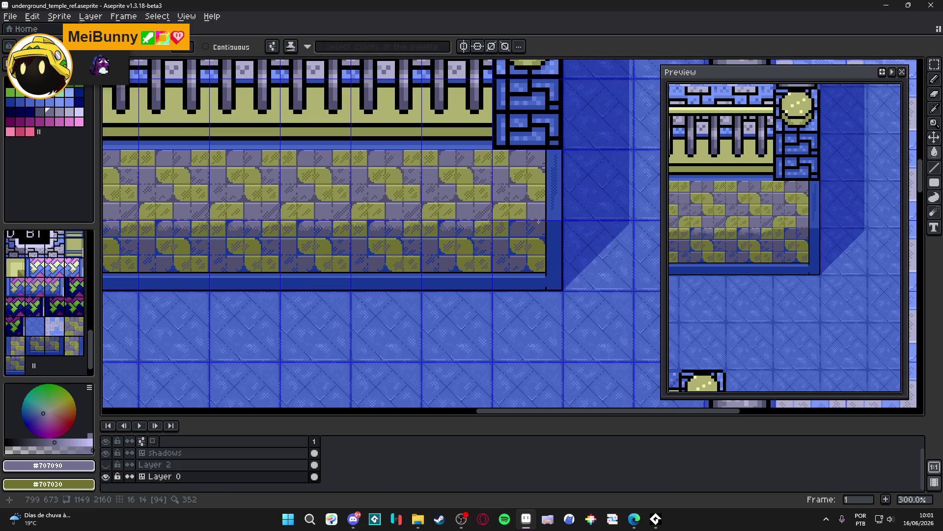
scroll(557, 241, "up", 2)
key("b")
scroll(556, 226, "up", 4)
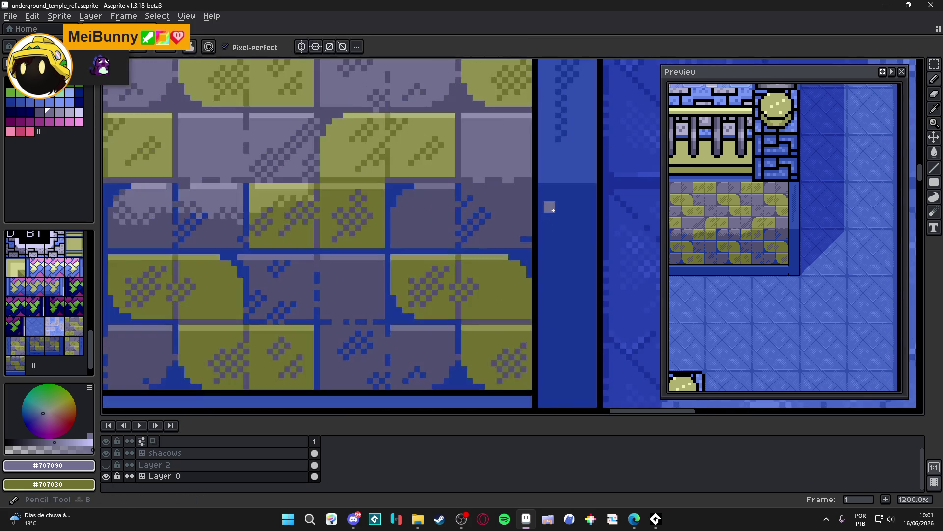
key("i")
left_click(592, 177)
key("b")
mouse_move(547, 235)
left_mouse_down()
mouse_move(547, 189)
mouse_move(577, 191)
mouse_move(554, 216)
left_mouse_up()
- Add dark blue pixels along the diagonal and return to the one-pixel brush
key("m")
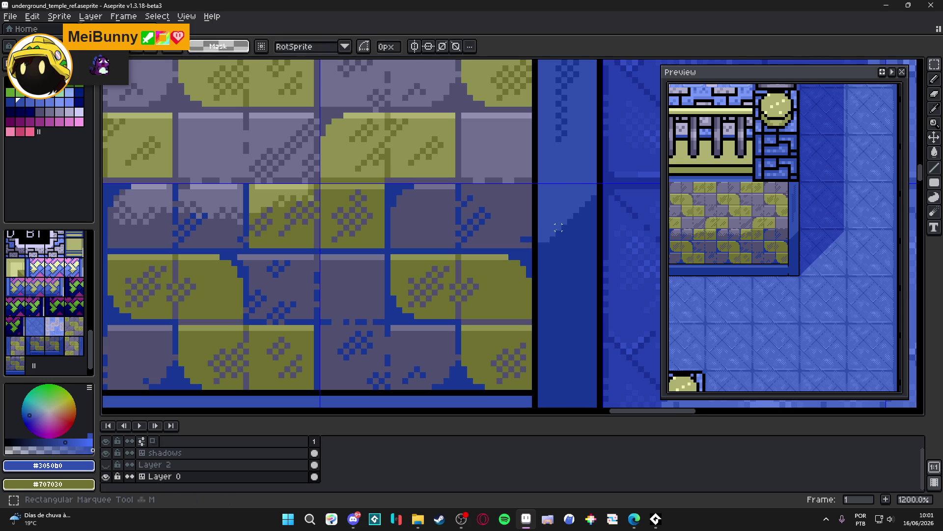
scroll(556, 221, "up", 5)
scroll(560, 238, "up", 1)
key("b")
left_click(560, 238, "alt")
left_click(539, 217)
mouse_move(540, 217)
left_mouse_down()
mouse_move(543, 231)
mouse_move(564, 236)
left_mouse_up()
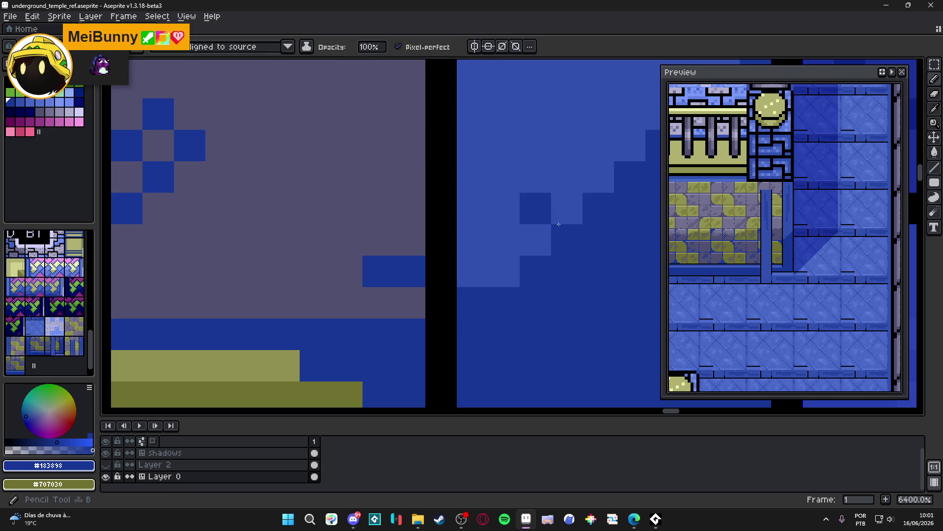
scroll(564, 231, "down", 10)
scroll(516, 279, "down", 4)
scroll(488, 276, "up", 4)
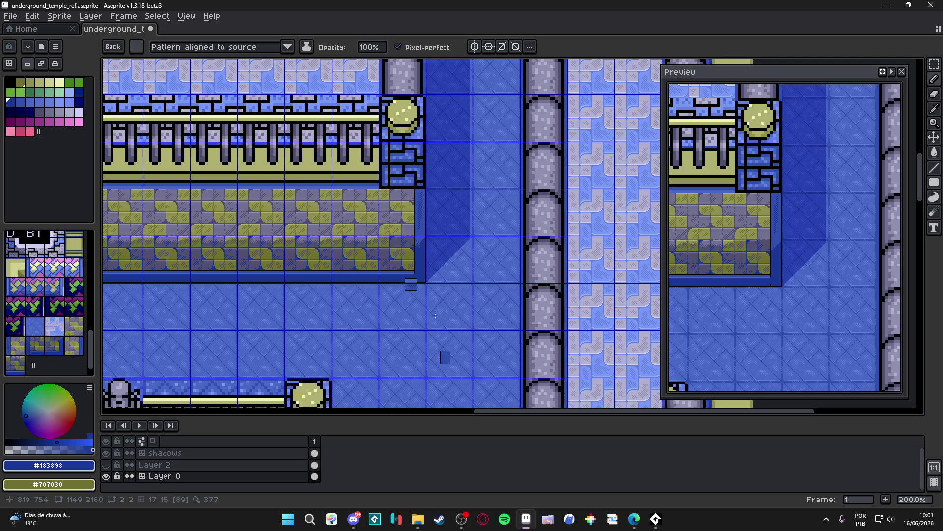
key("Escape")
scroll(411, 251, "up", 3)
scroll(435, 317, "up", 1)
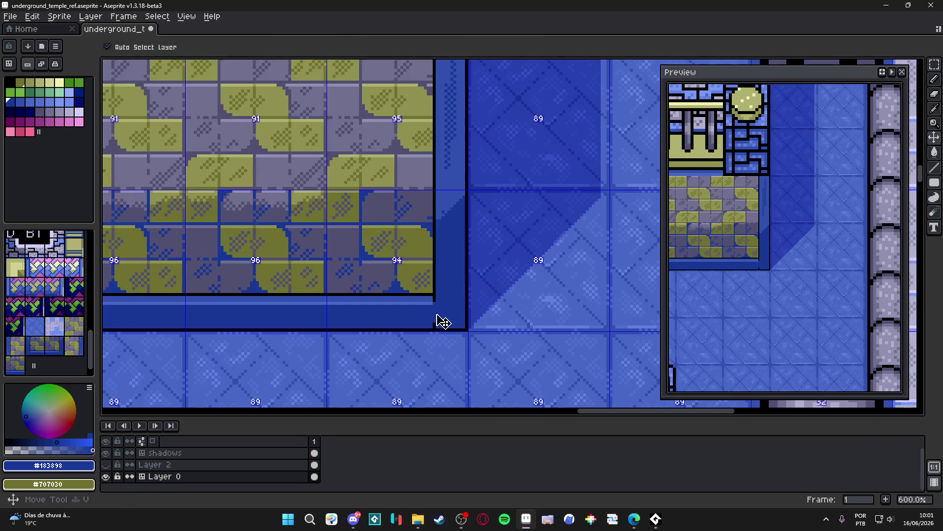
- Make a checker patch into a custom brush with Ctrl+B and stamp it along the diagonal shadow
key("m")
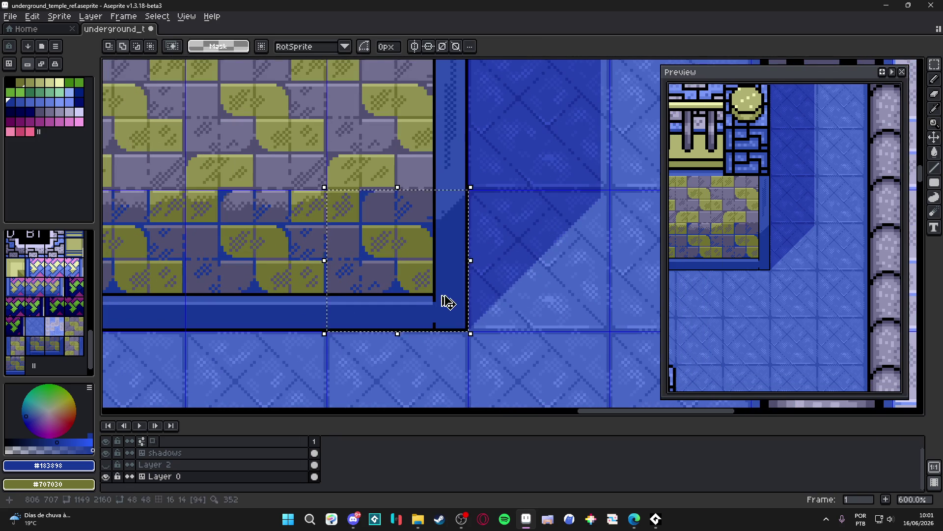
key("b")
scroll(441, 203, "up", 4)
scroll(441, 203, "up", 3)
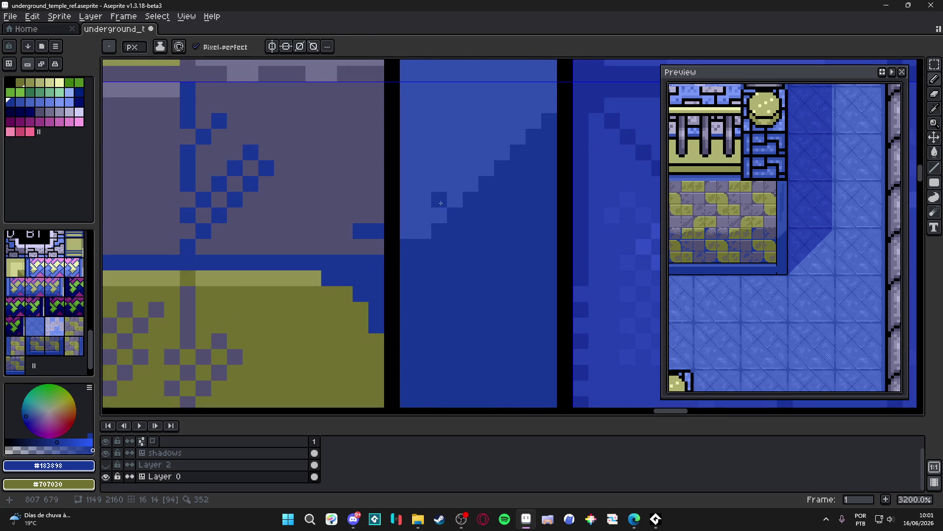
key("ctrl+b")
left_click_drag(451, 185, 486, 166)
left_click(467, 228)
left_click(491, 205)
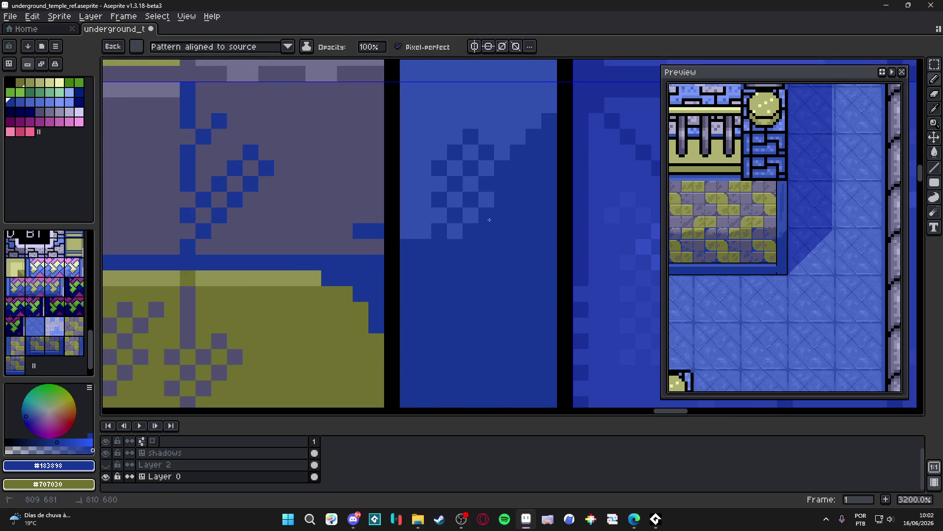
left_click(507, 189)
left_click(476, 252)
left_click(437, 260)
left_click(467, 260)
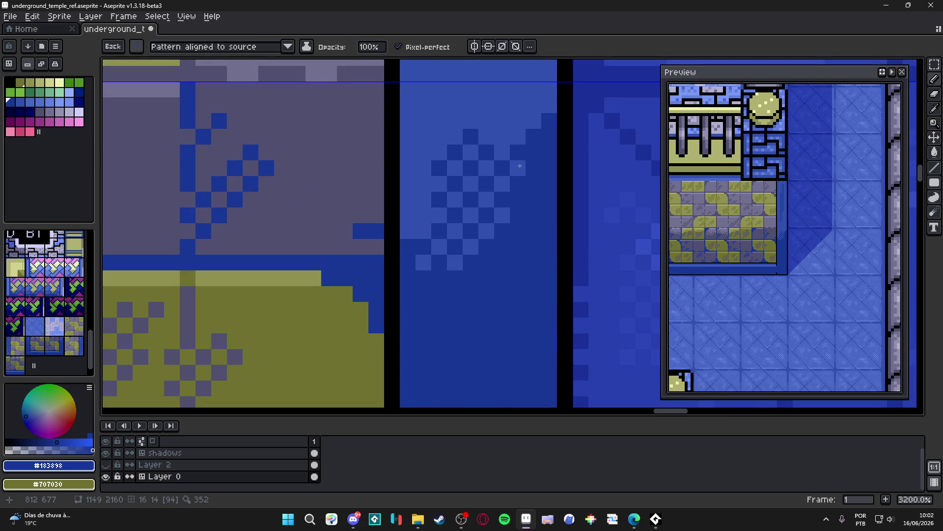
left_click(514, 128)
- Set mid blue as the second colour and touch up stray checker pixels in dark and mid blue
left_click(511, 116, "alt")
right_click(478, 105, "alt")
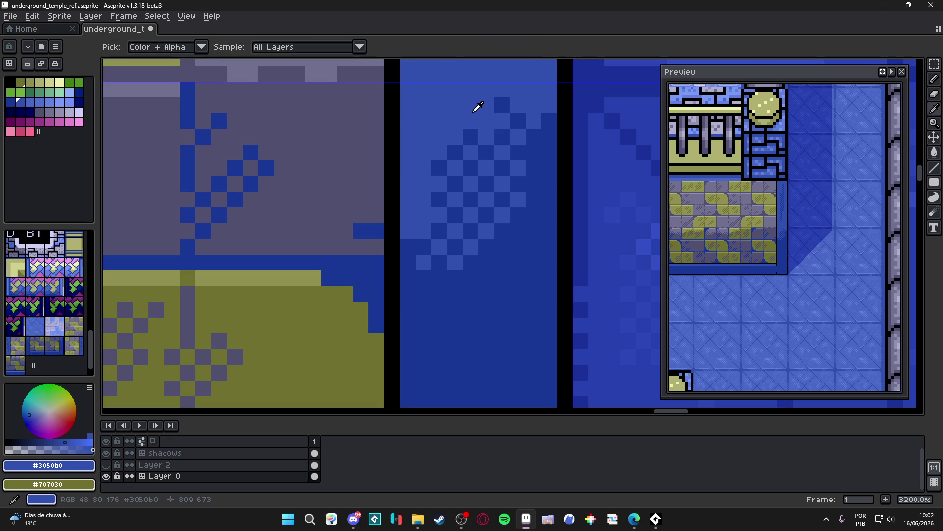
right_click(487, 196)
right_click(479, 206)
left_click(475, 191, "alt")
right_click(475, 191, "alt")
left_click(474, 191)
left_click(472, 191, "alt")
left_click(471, 191)
right_click(471, 192)
left_click(470, 192)
- Tidy the checker dither pixels below the diagonal
right_click(471, 199)
left_click(440, 278)
left_click(455, 294)
left_click(447, 324)
left_click(471, 278)
scroll(472, 293, "down", 1)
scroll(472, 293, "down", 4)
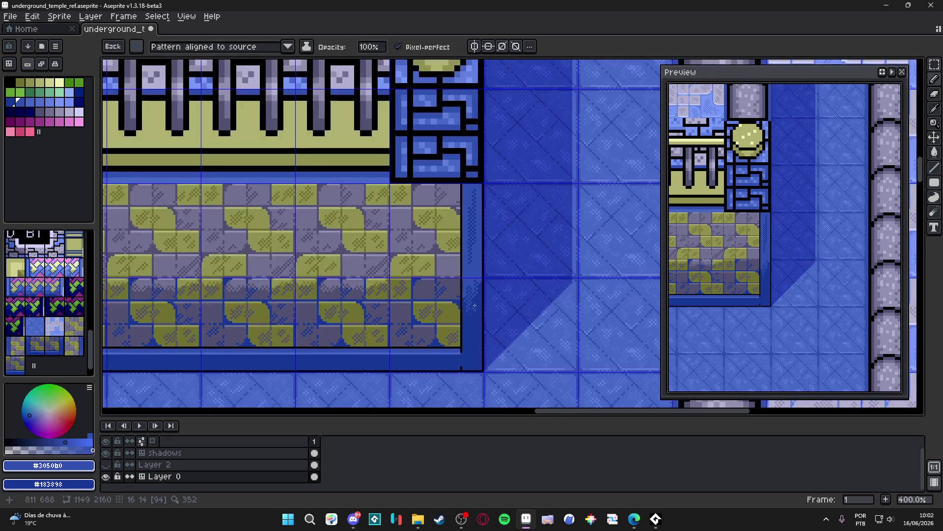
scroll(478, 298, "up", 5)
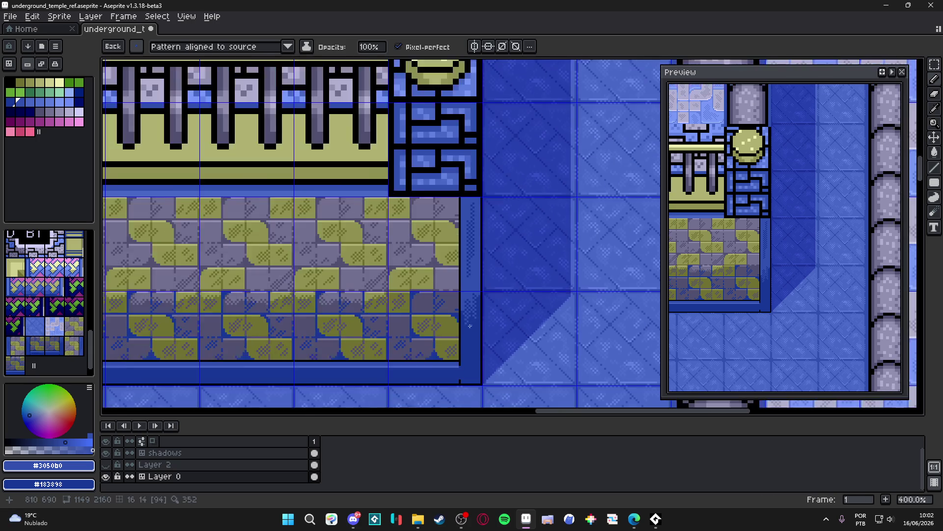
scroll(463, 310, "down", 5)
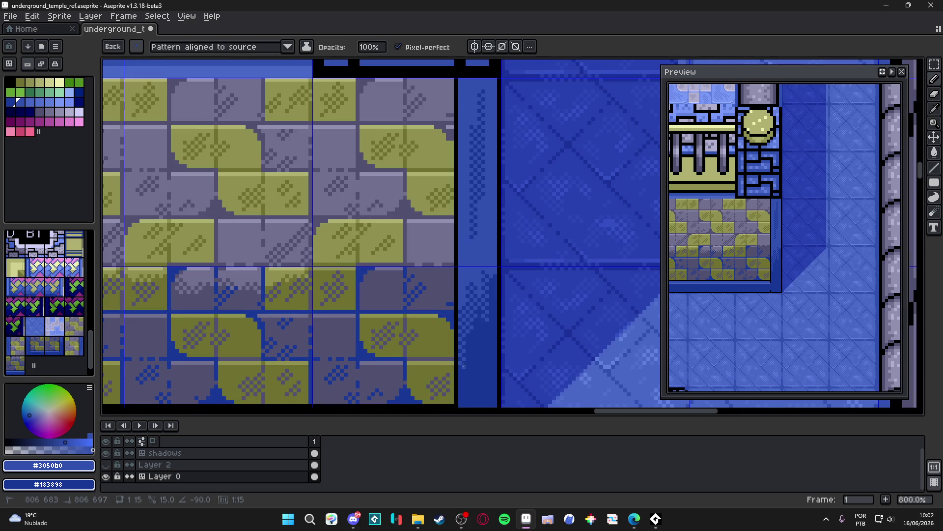
scroll(476, 344, "down", 3)
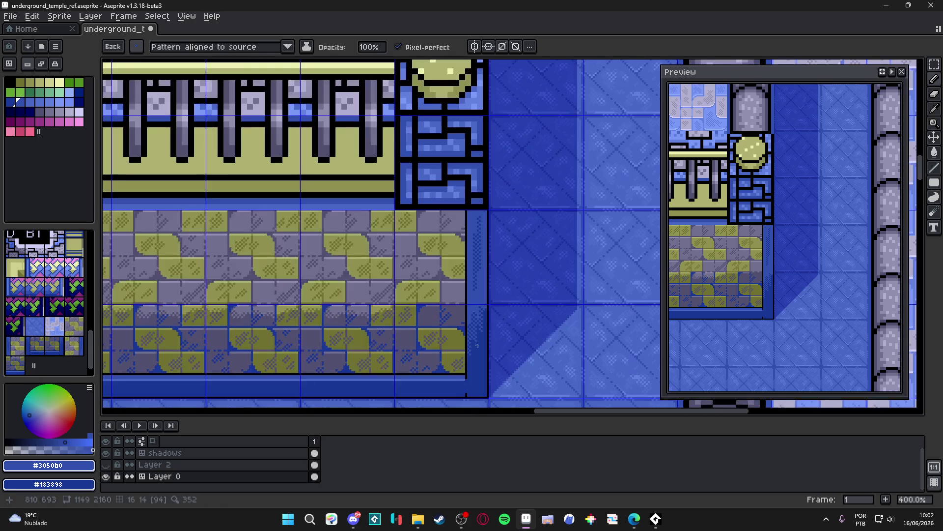
scroll(486, 322, "down", 2)
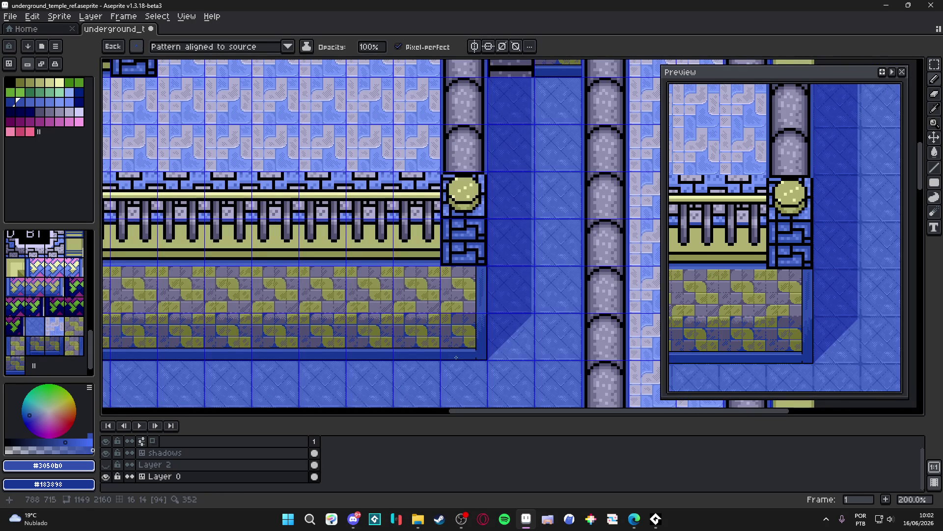
- Sample the brick's purple and pencil light pixels along the dark brick's top edge
scroll(459, 357, "left", 1)
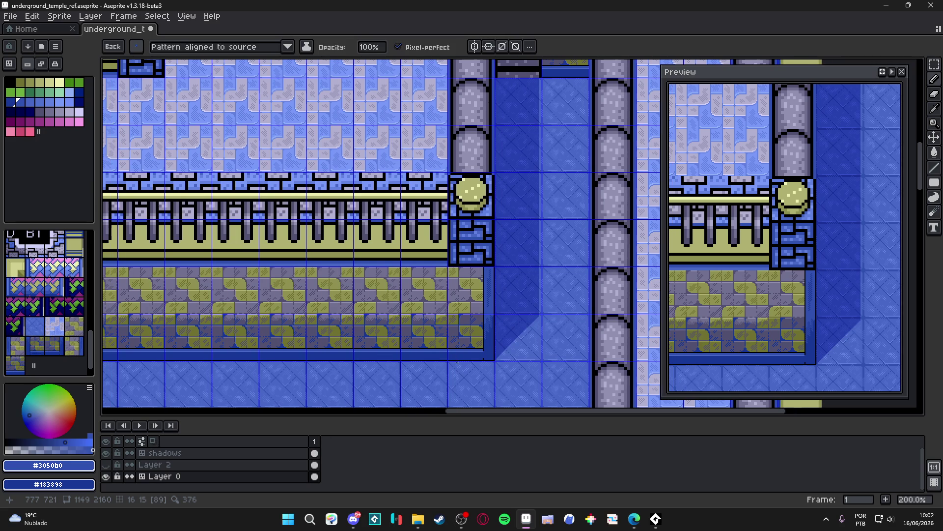
scroll(471, 325, "up", 10)
left_click(464, 275, "alt")
left_click_drag(397, 301, 457, 294)
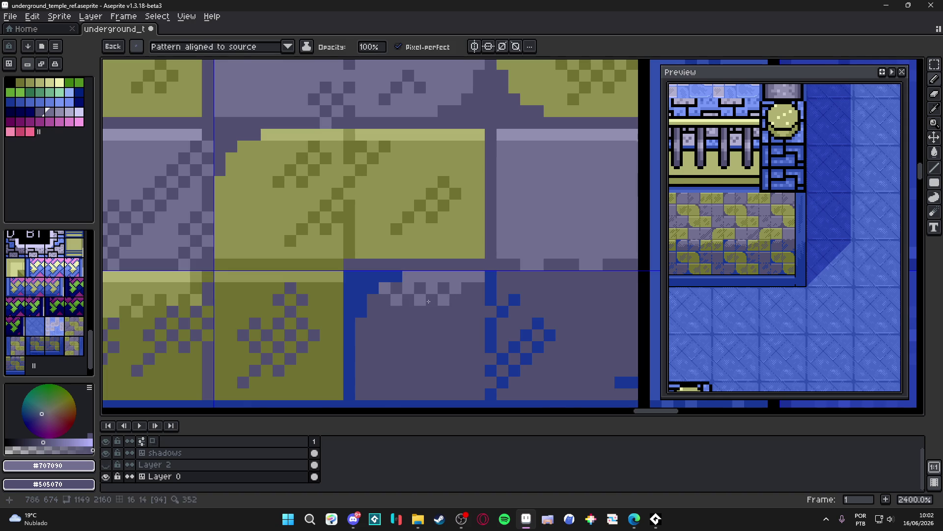
scroll(426, 305, "down", 5)
scroll(426, 299, "up", 3)
left_click(416, 295)
left_click(425, 308)
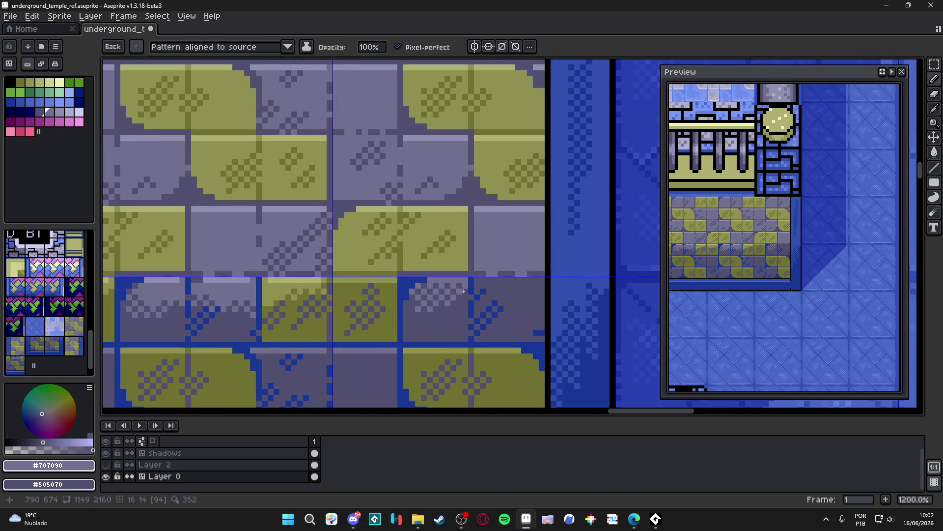
- Cover the stray checker and blue pixels with light #707090 and dark #505070 purple
scroll(457, 315, "down", 4)
scroll(457, 314, "up", 5)
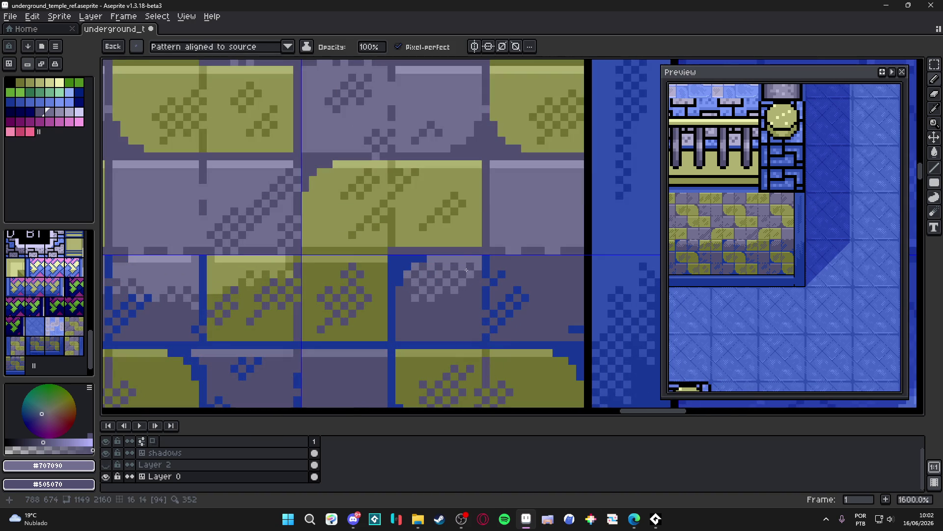
right_click(447, 267, "alt")
left_click_drag(462, 271, 428, 276)
left_click(470, 269)
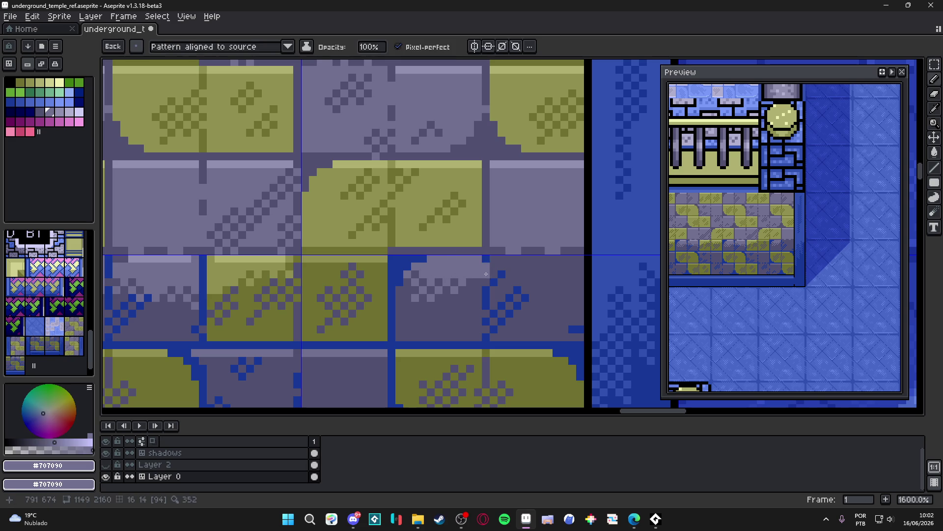
left_click_drag(506, 265, 565, 264)
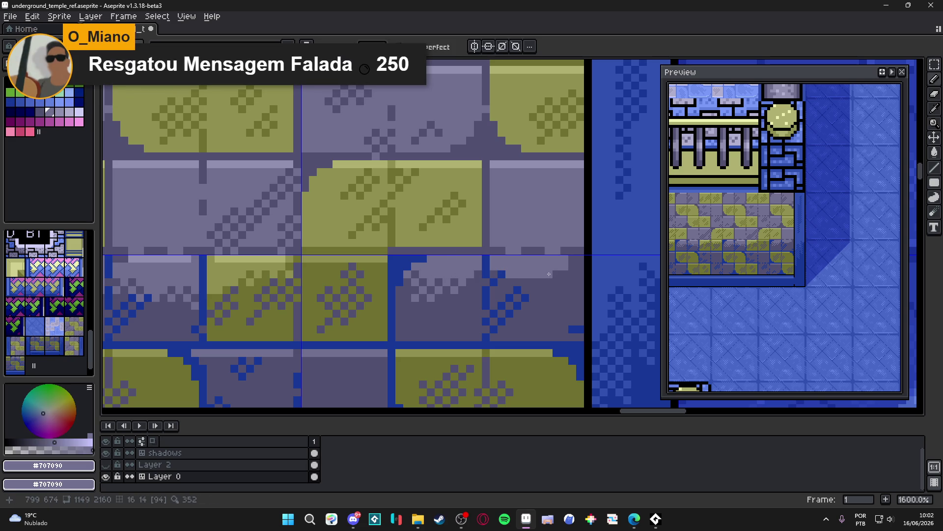
mouse_move(510, 286)
left_mouse_down()
mouse_move(502, 276)
mouse_move(502, 286)
left_mouse_up()
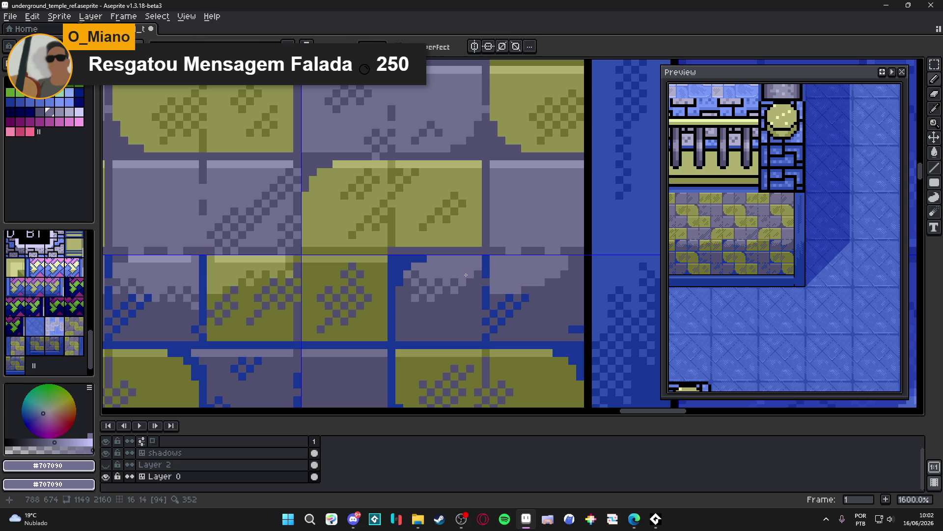
left_click(541, 320, "alt")
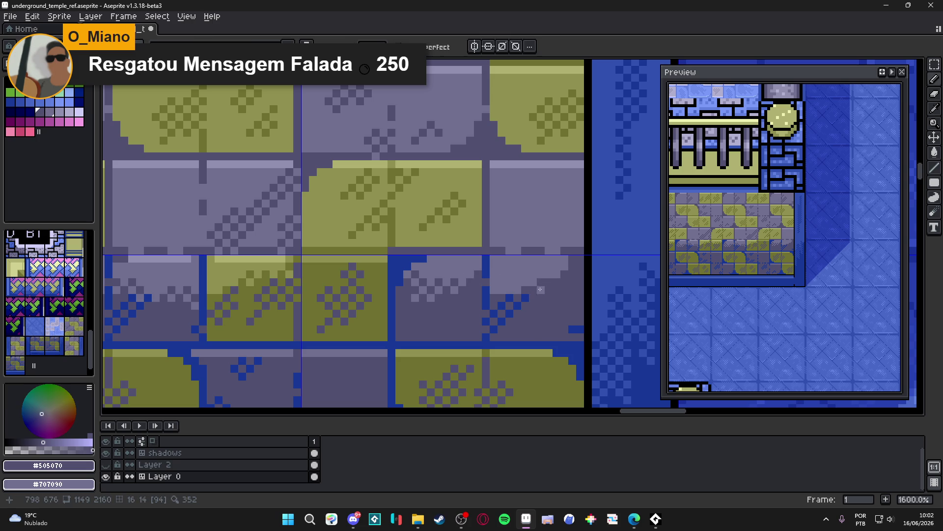
left_click_drag(517, 282, 529, 295)
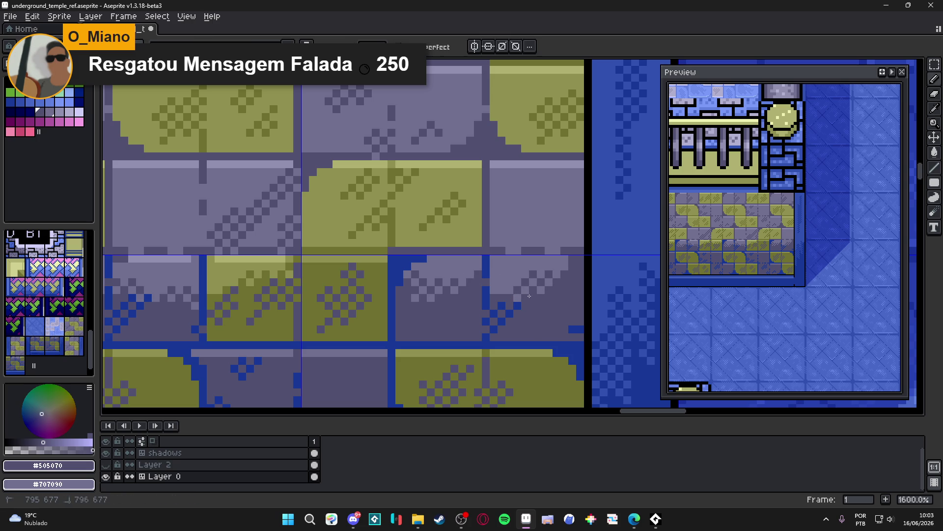
- Sample olives #909050 and #707030 and paint a pixel row along the brick top
scroll(529, 296, "down", 5)
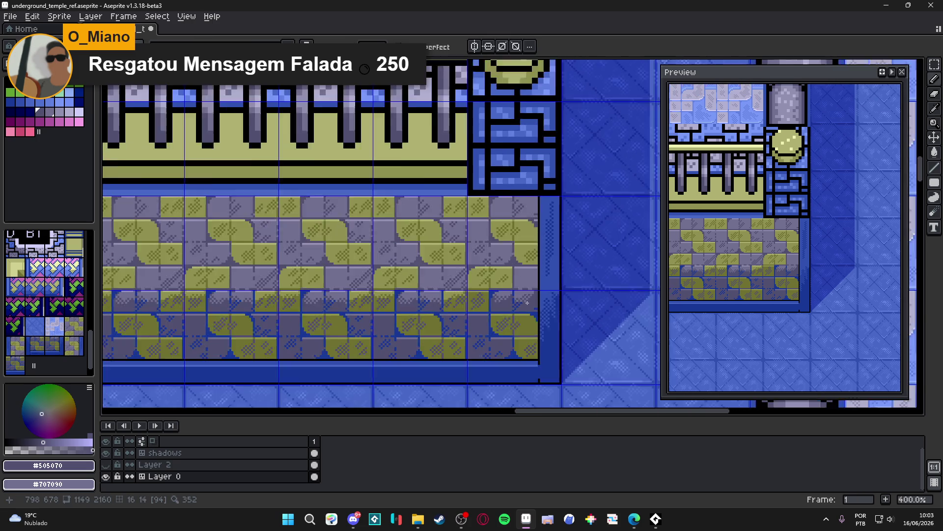
scroll(527, 302, "down", 1)
scroll(525, 318, "up", 7)
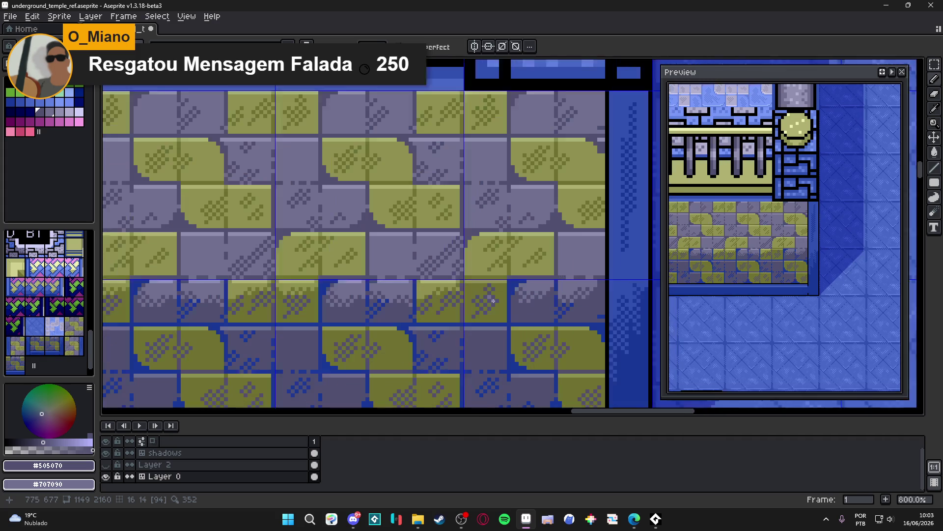
left_click(446, 275, "alt")
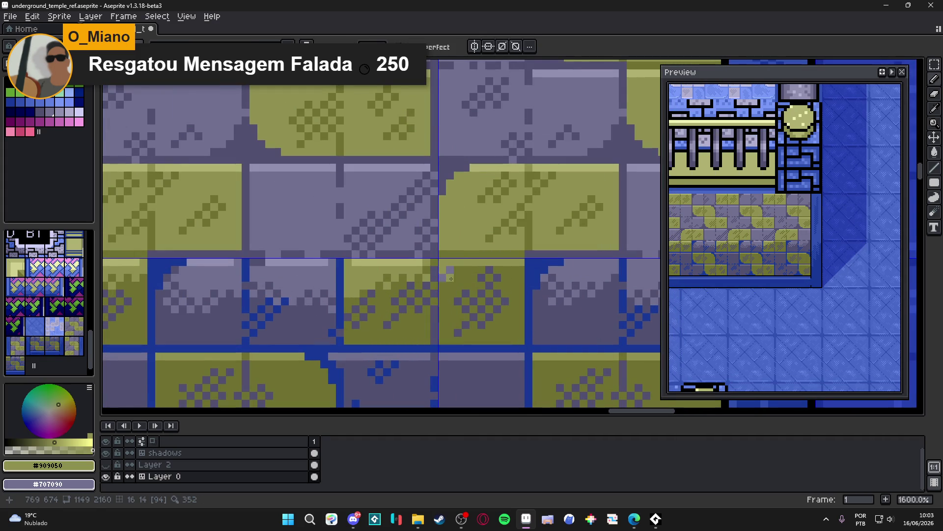
right_click(450, 279, "alt")
left_click_drag(451, 279, 515, 279)
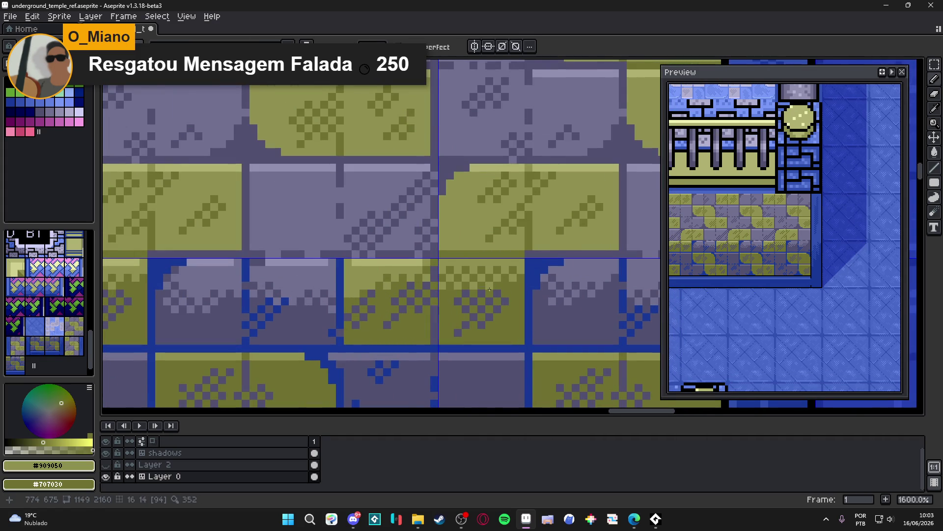
- Paint light olive #b0b070 and pale purple highlights along the tile's top edge
scroll(490, 286, "down", 3)
scroll(489, 312, "up", 3)
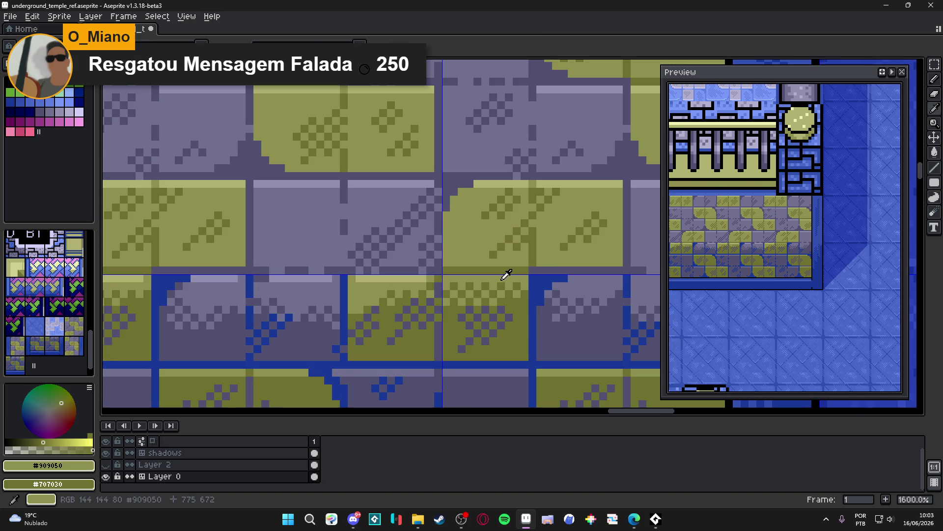
right_click(496, 284, "alt")
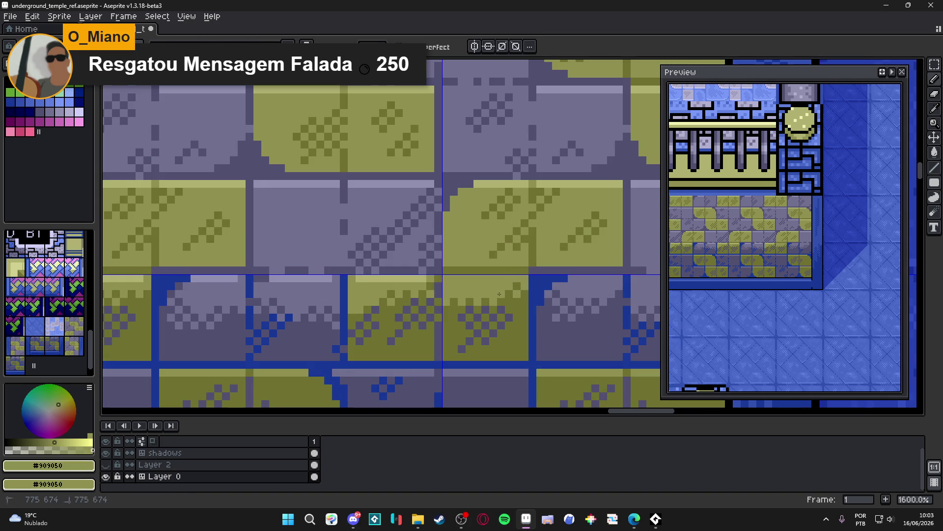
scroll(505, 296, "down", 2)
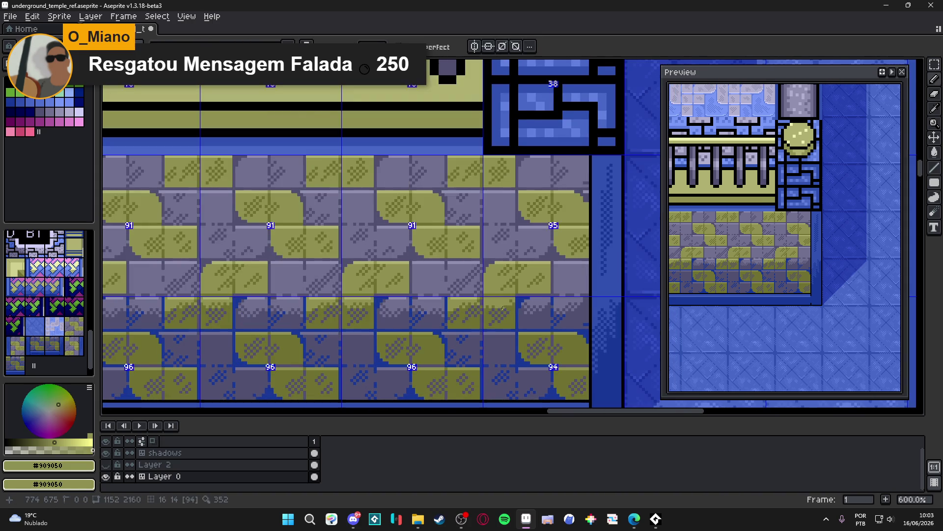
scroll(511, 299, "up", 2)
scroll(512, 301, "down", 1)
scroll(469, 295, "up", 1)
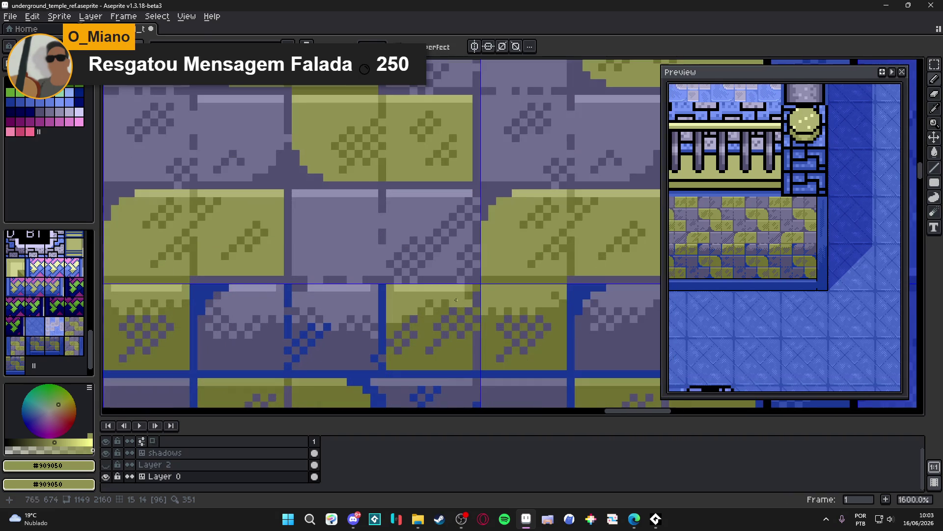
left_click(501, 294, "alt")
mouse_move(501, 293)
left_mouse_down()
mouse_move(494, 288)
mouse_move(554, 286)
mouse_move(383, 320)
mouse_move(570, 322)
left_mouse_up()
left_click(537, 224, "alt")
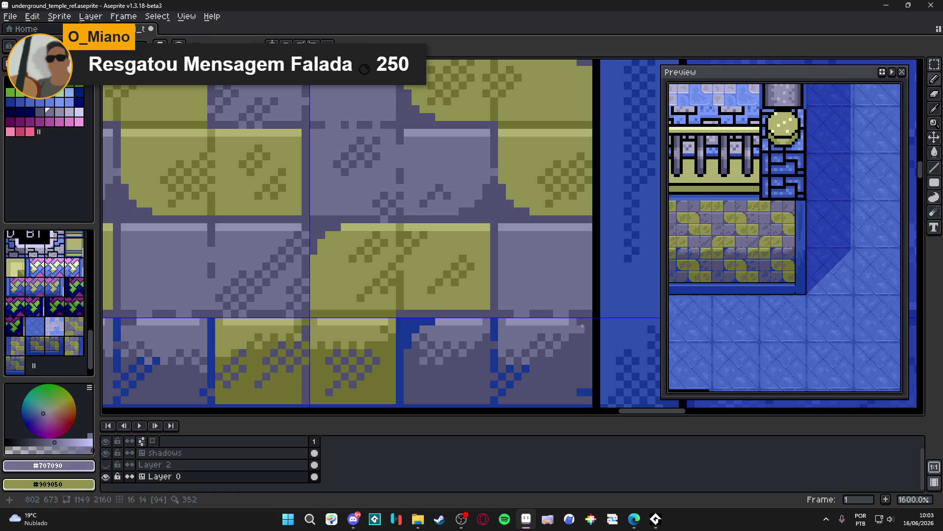
scroll(574, 320, "down", 8)
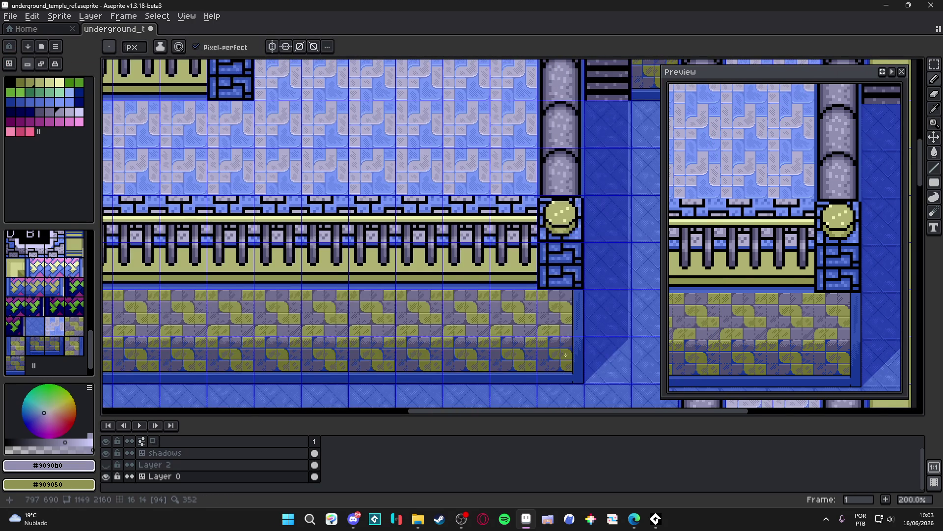
- Save the temple file, shrink the timeline panel and pan to frame the temple scene
scroll(567, 354, "down", 1)
scroll(562, 358, "up", 1)
scroll(486, 375, "down", 1)
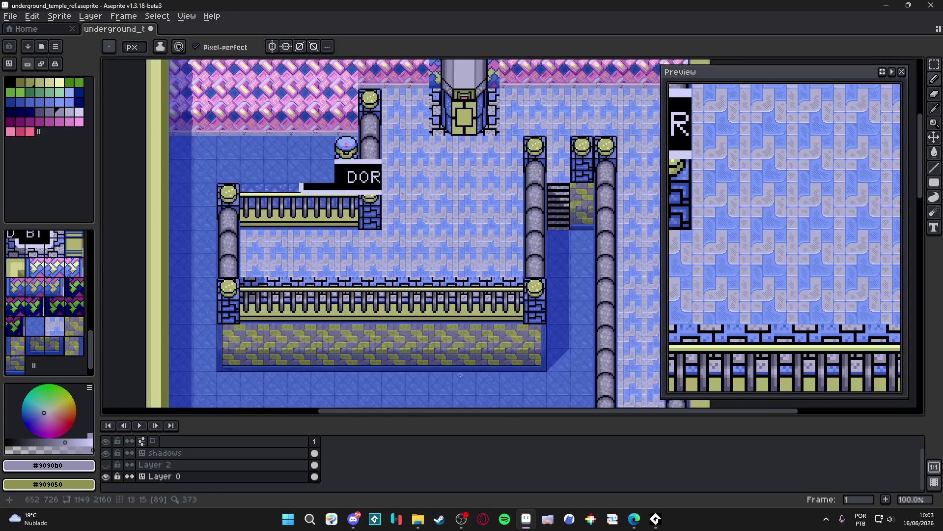
scroll(486, 375, "down", 1)
scroll(483, 353, "up", 1)
key("ctrl+s")
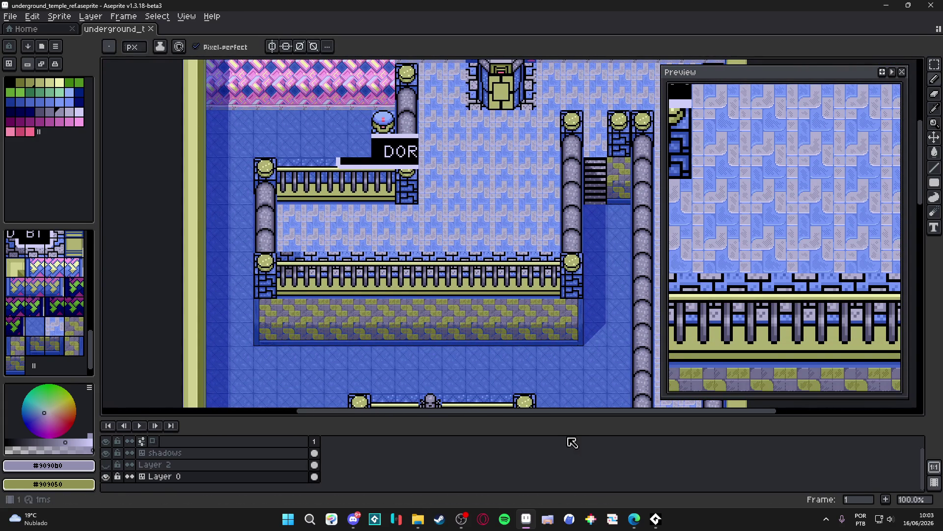
left_click_drag(589, 417, 590, 474)
mouse_move(548, 224)
left_mouse_down()
mouse_move(518, 291)
mouse_move(495, 295)
mouse_move(512, 297)
left_mouse_up()
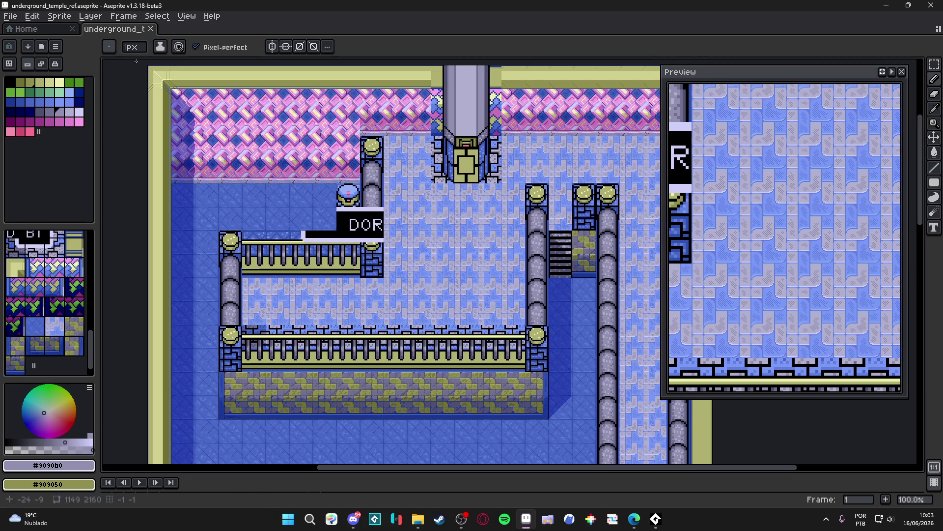
- Capture a Win+Shift+S screenshot of the temple scene, then switch to the browser
key("super+shift+s")
mouse_move(131, 61)
left_mouse_down()
mouse_move(219, 149)
mouse_move(651, 453)
left_mouse_up()
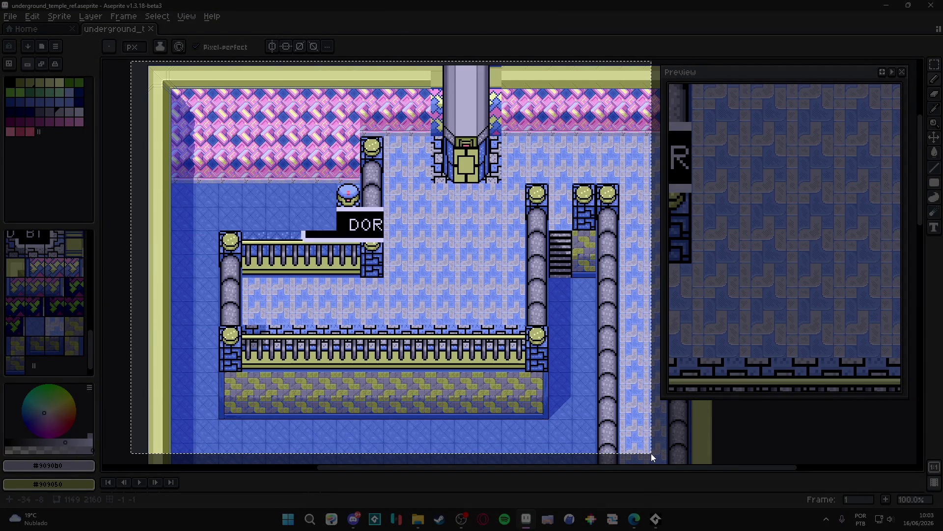
left_click_drag(651, 453, 650, 453)
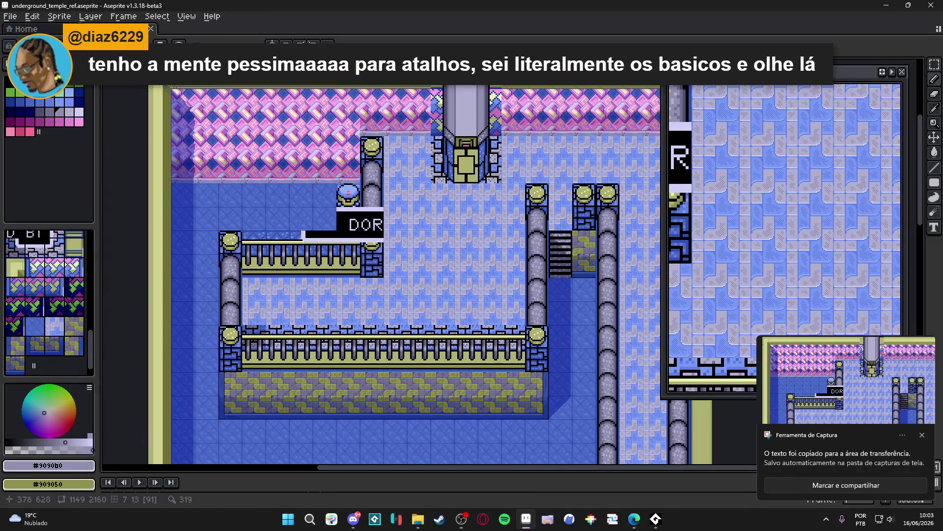
key("alt+Tab")
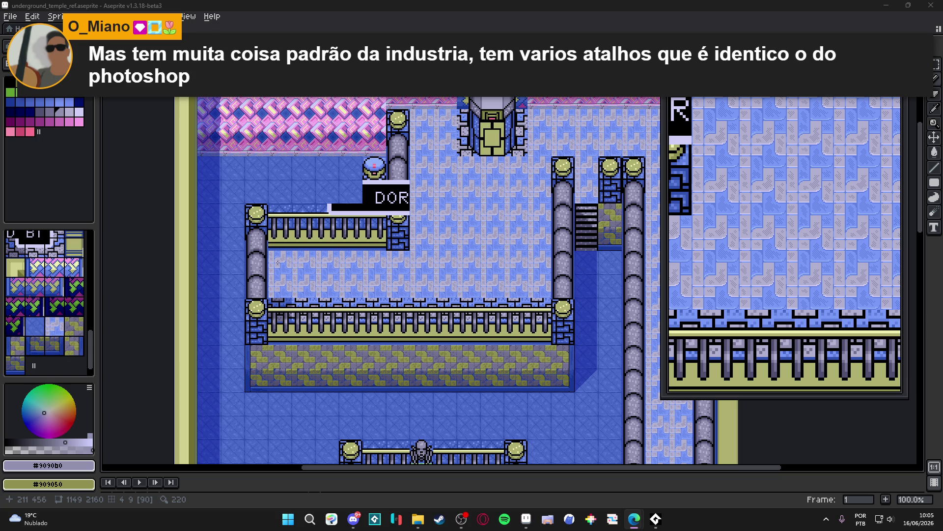
scroll(324, 307, "right", 2)
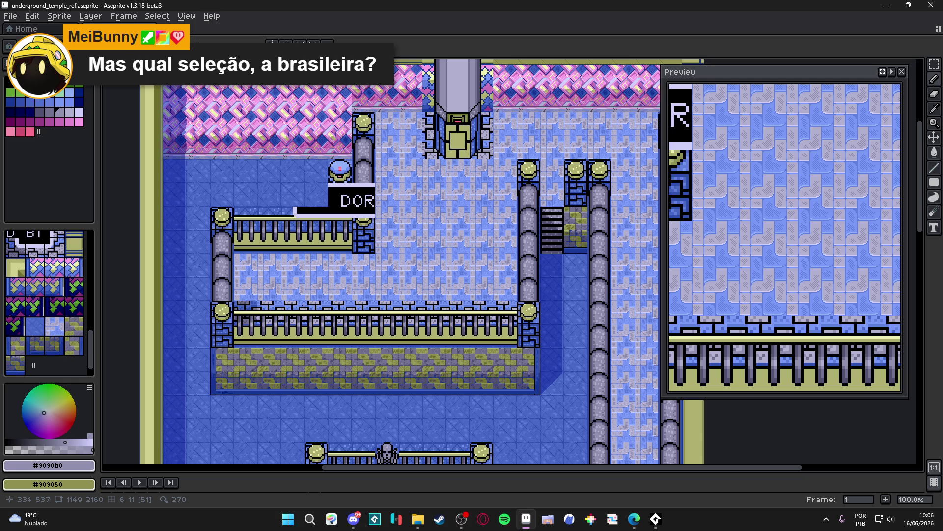
scroll(275, 321, "down", 1)
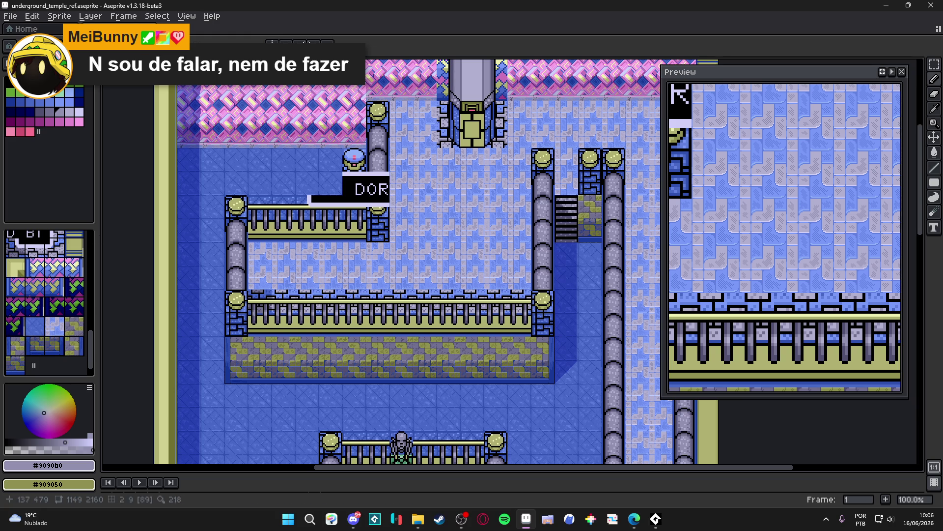
scroll(497, 424, "down", 1)
- Save the temple map and swap to the Indolence project's scenery_indolence.aseprite file
key("ctrl+s")
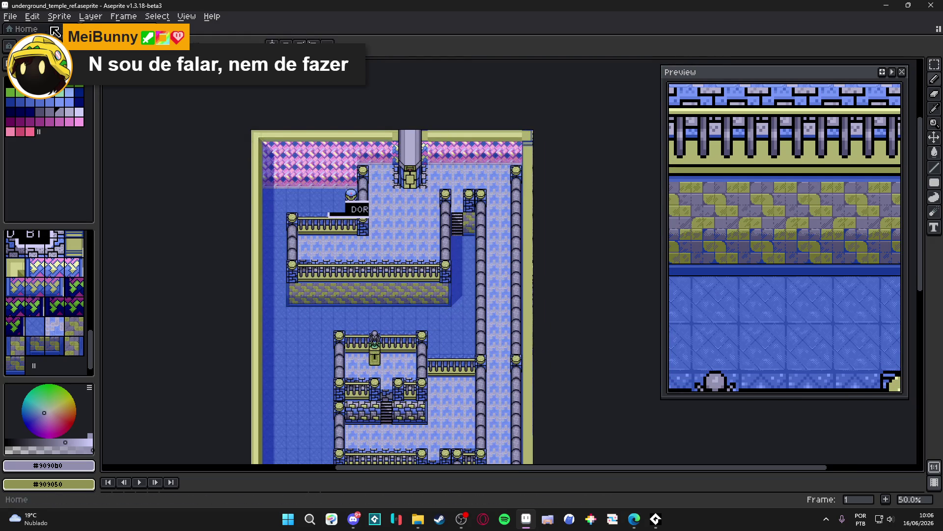
left_click(10, 17)
left_click(41, 51)
left_click(290, 228)
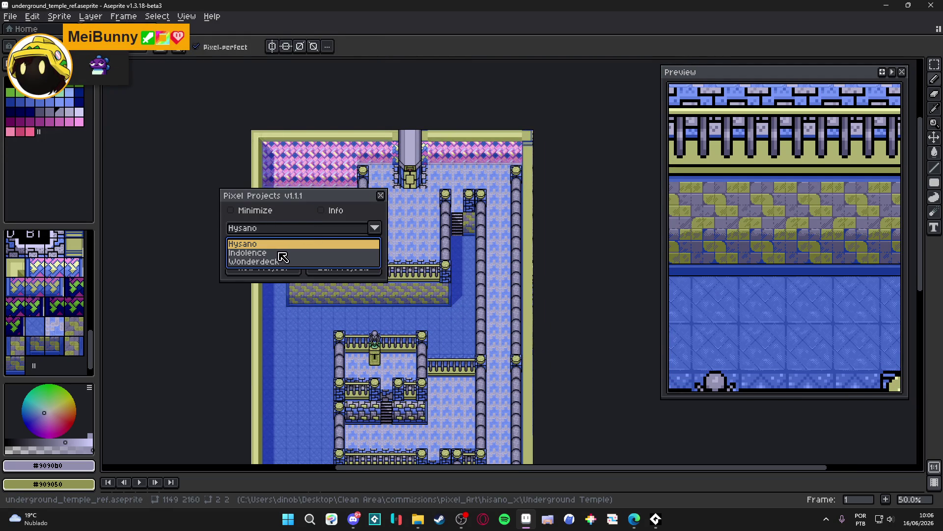
left_click(282, 253)
left_click(273, 251)
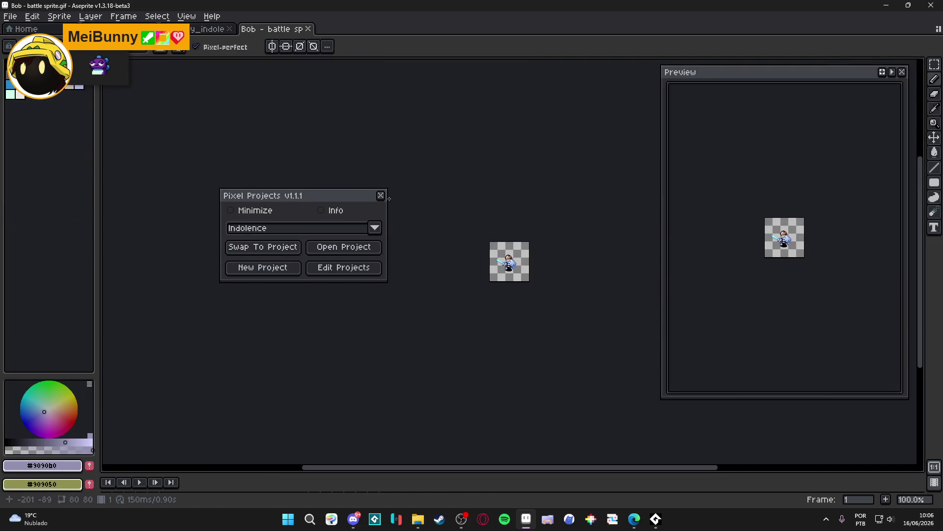
left_click(381, 196)
scroll(484, 223, "up", 3)
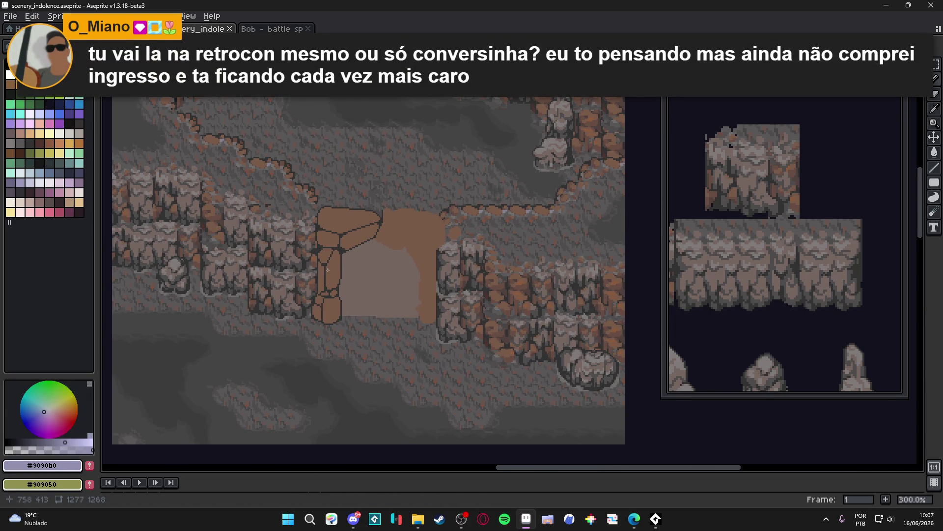
- Scroll the canvas left to bring the cave-rock doorway into view
scroll(344, 285, "left", 1)
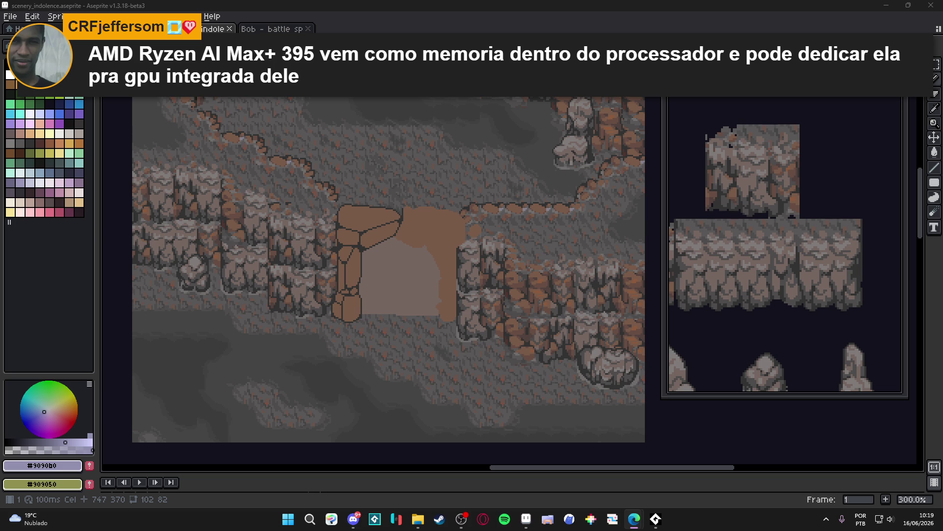
- Switch from Aseprite to the browser's 'amd ryzen ai max' search results
key("alt+Tab")
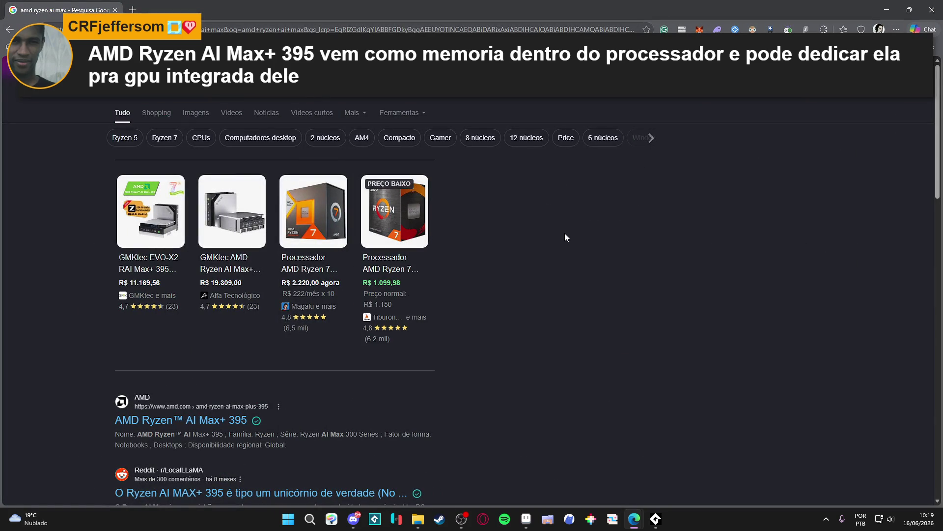
- Open the GMKtec AMD Ryzen AI Max+ 395 mini PC details, priced at R$ 19.309,00
mouse_move(208, 267)
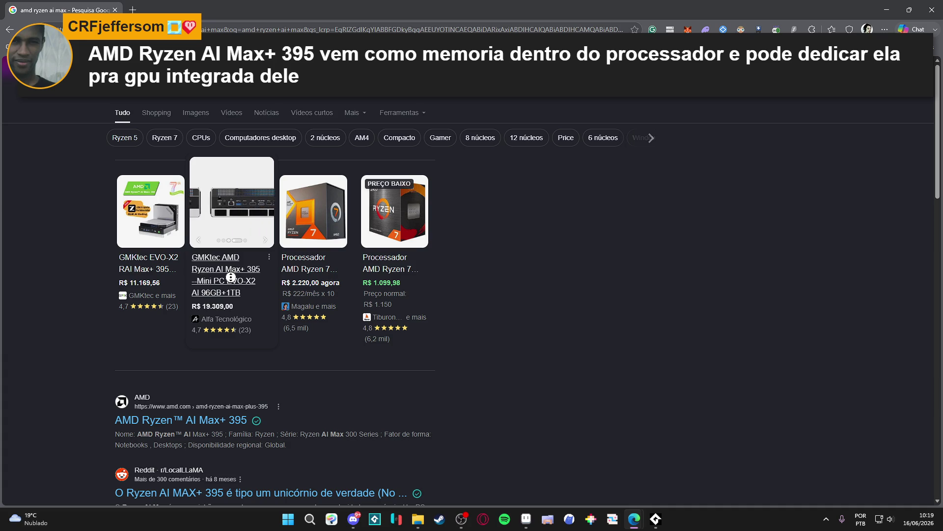
left_click(233, 283)
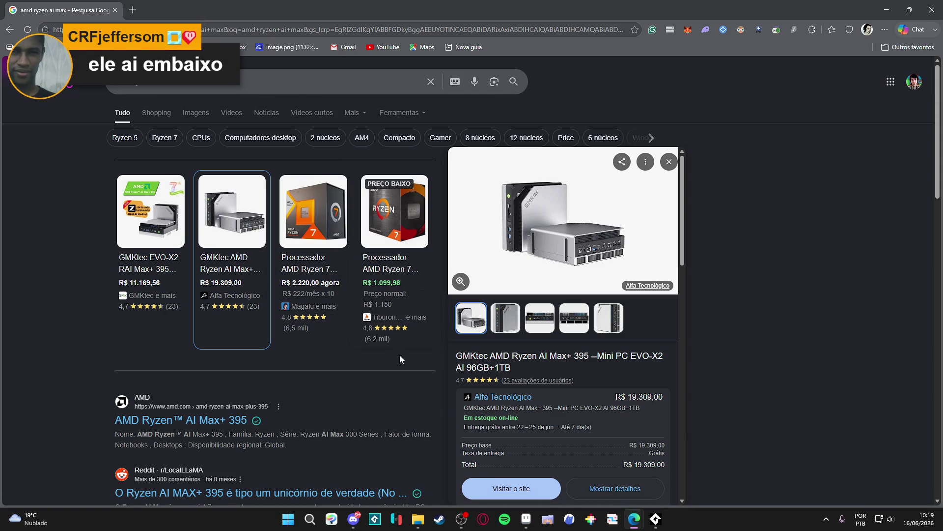
scroll(260, 297, "down", 3)
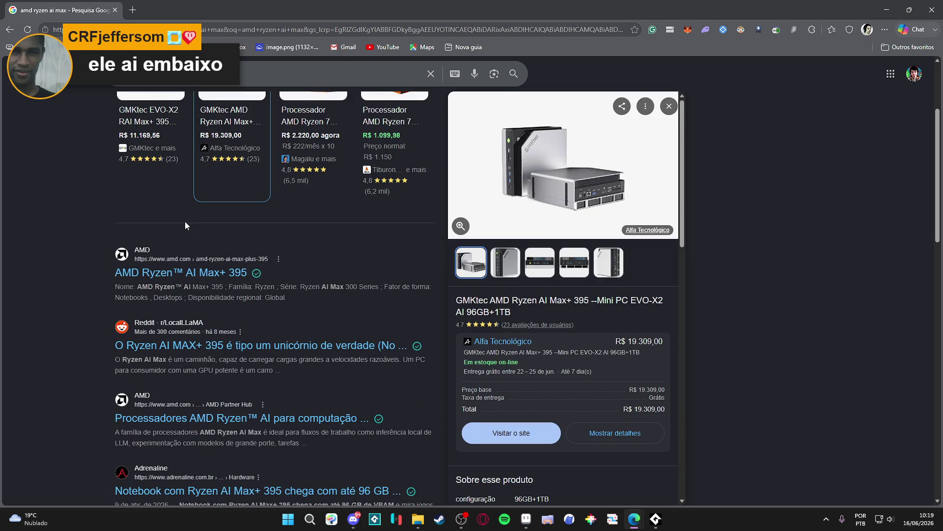
- Open AMD's Ryzen AI Max+ 395 page and expand the Especificações gerais list
left_click(182, 273)
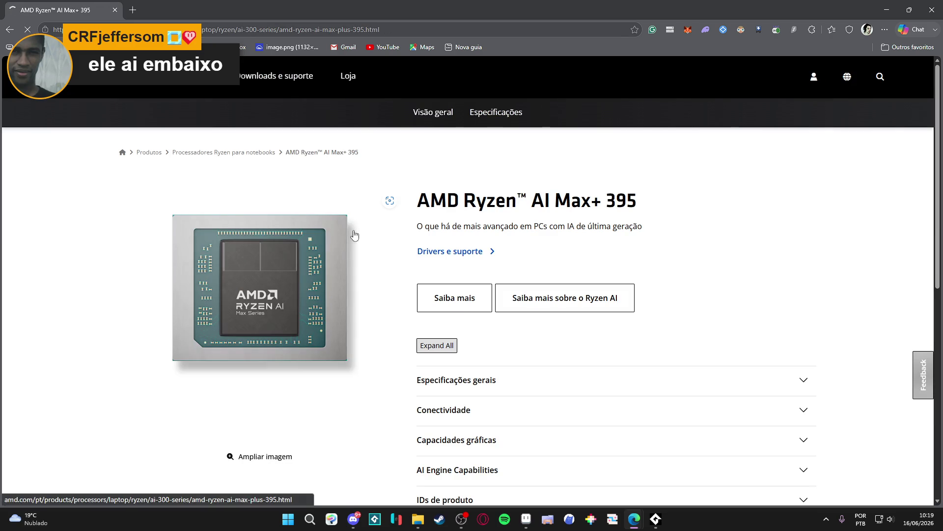
scroll(301, 297, "down", 4)
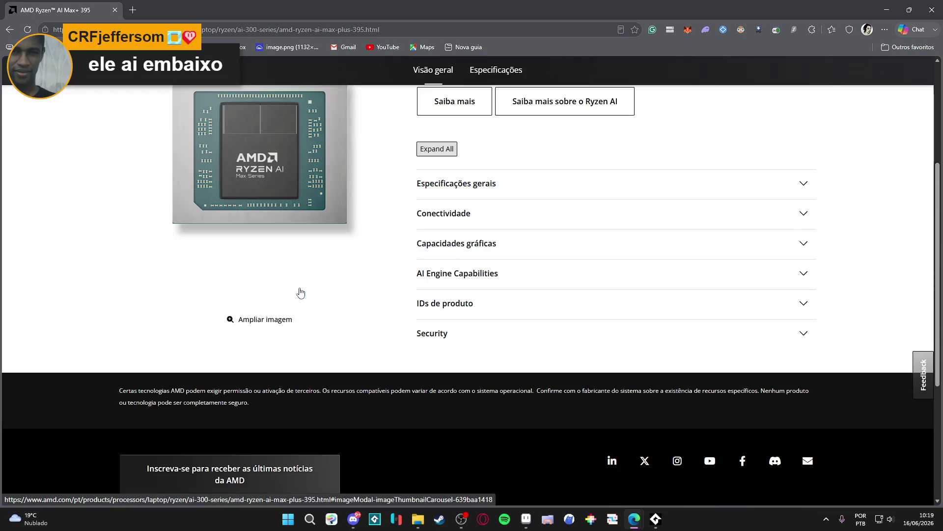
left_click(521, 181)
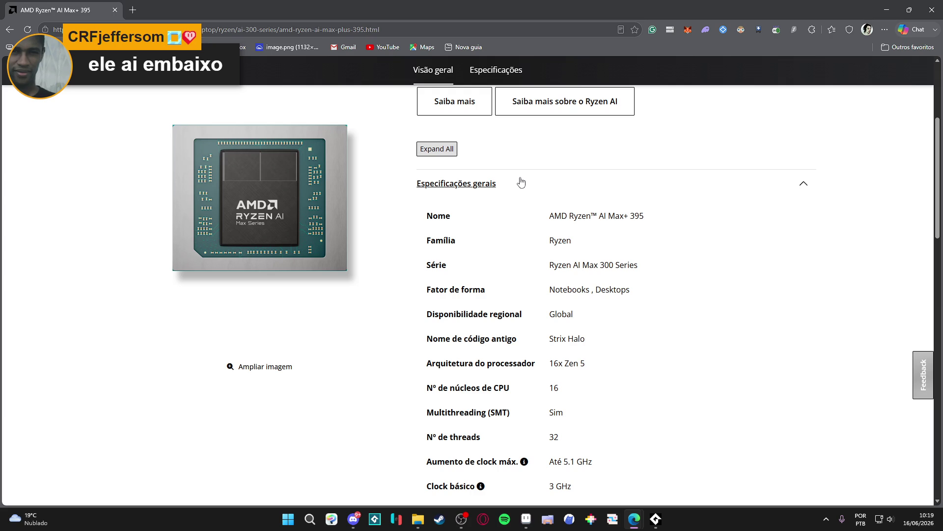
scroll(520, 179, "down", 2)
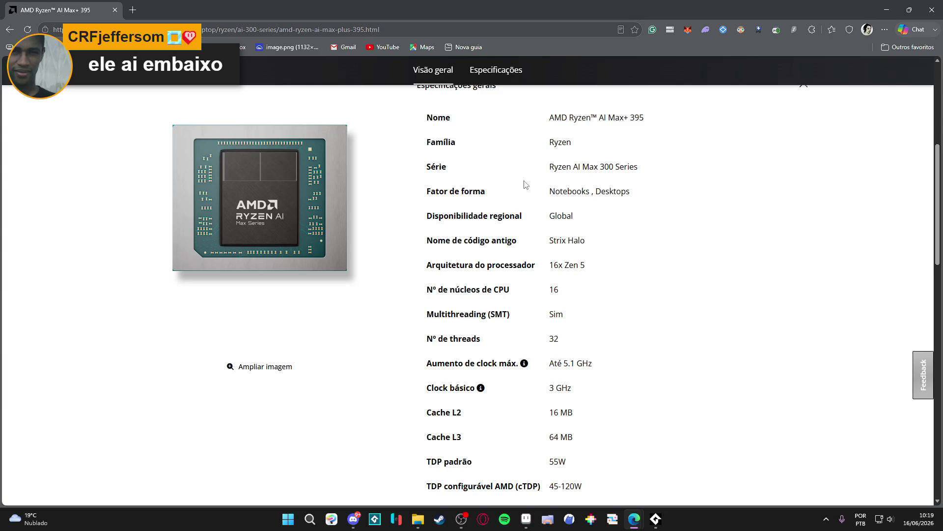
- Read through the general specifications down to Suporte a SO, then return to the results
scroll(525, 184, "down", 5)
scroll(525, 185, "down", 2)
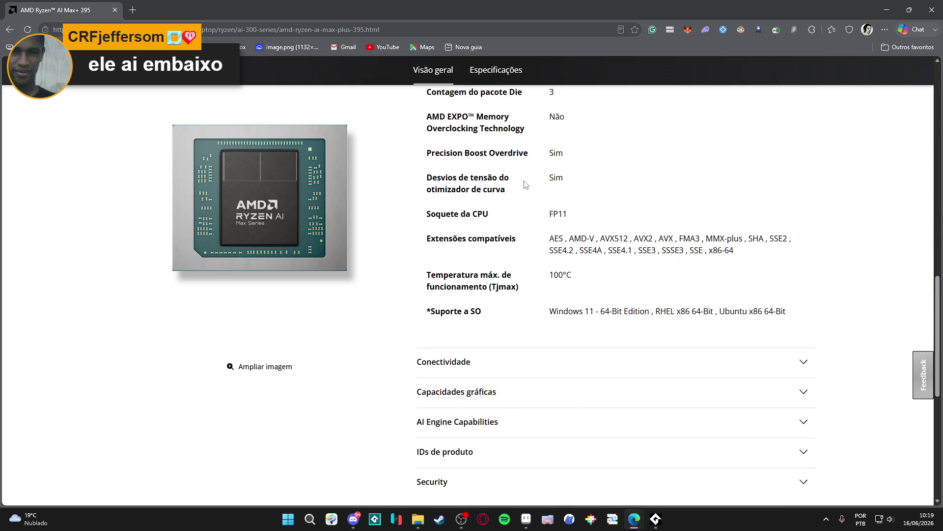
scroll(525, 185, "down", 1)
scroll(525, 184, "up", 6)
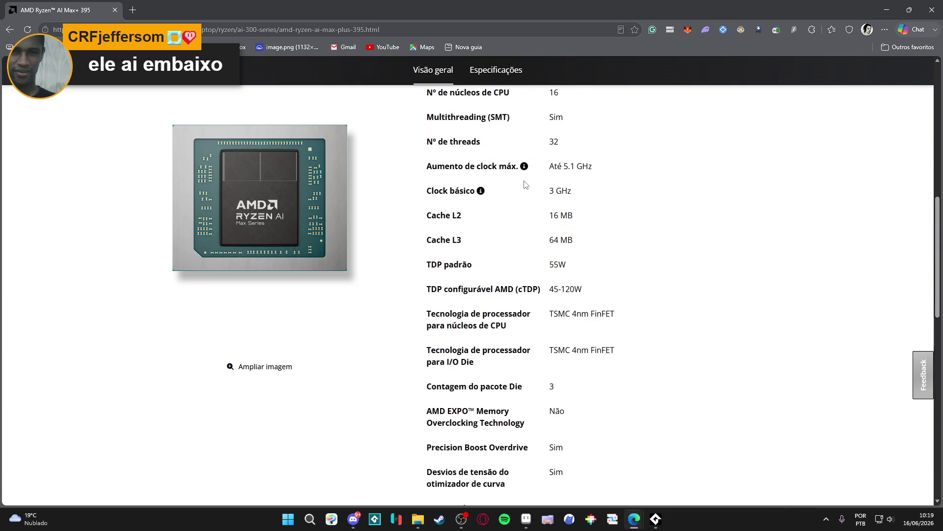
scroll(525, 185, "up", 3)
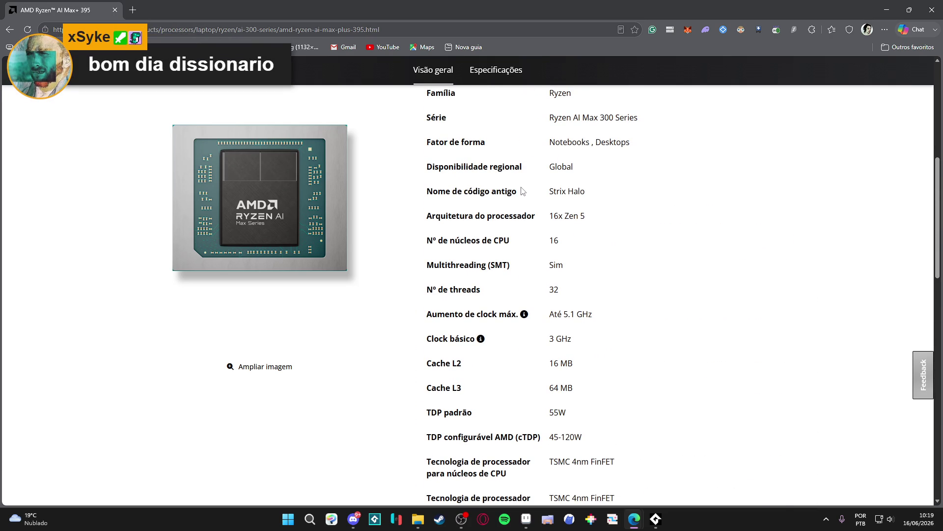
scroll(523, 191, "up", 3)
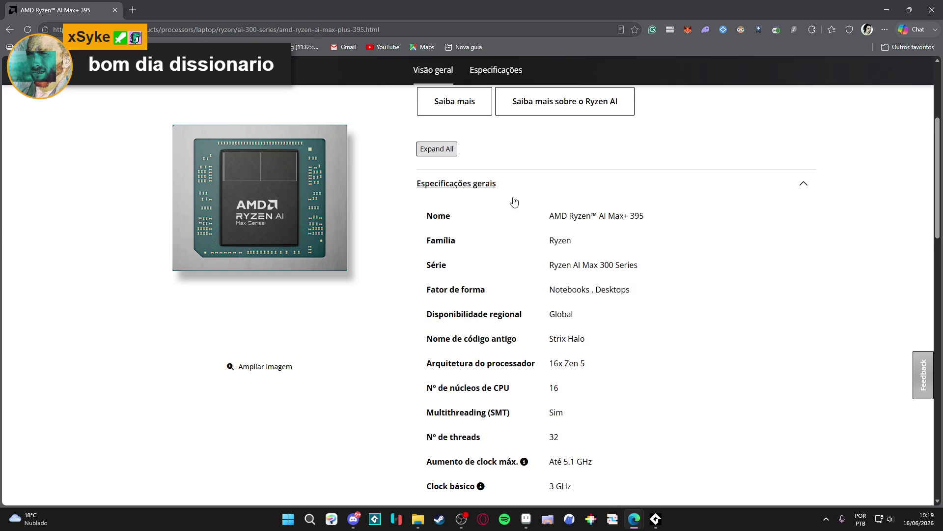
scroll(514, 201, "down", 2)
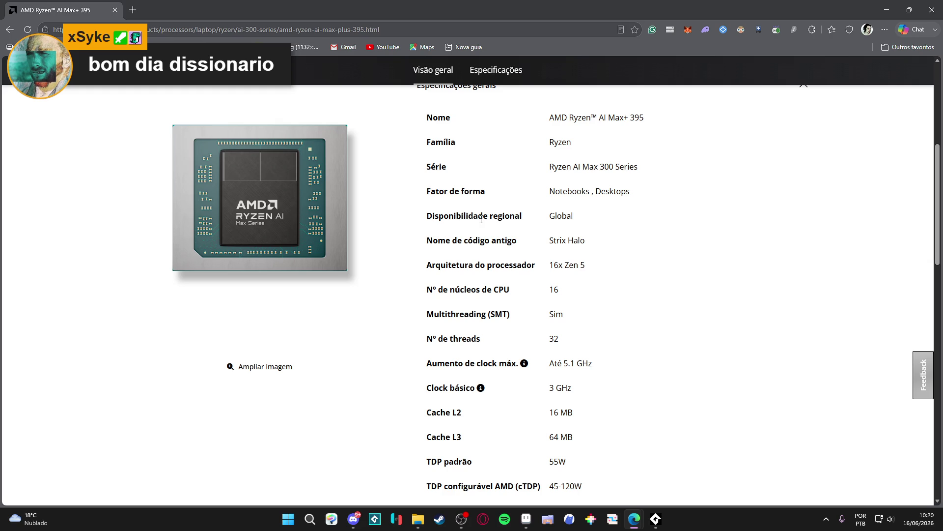
scroll(492, 268, "down", 3)
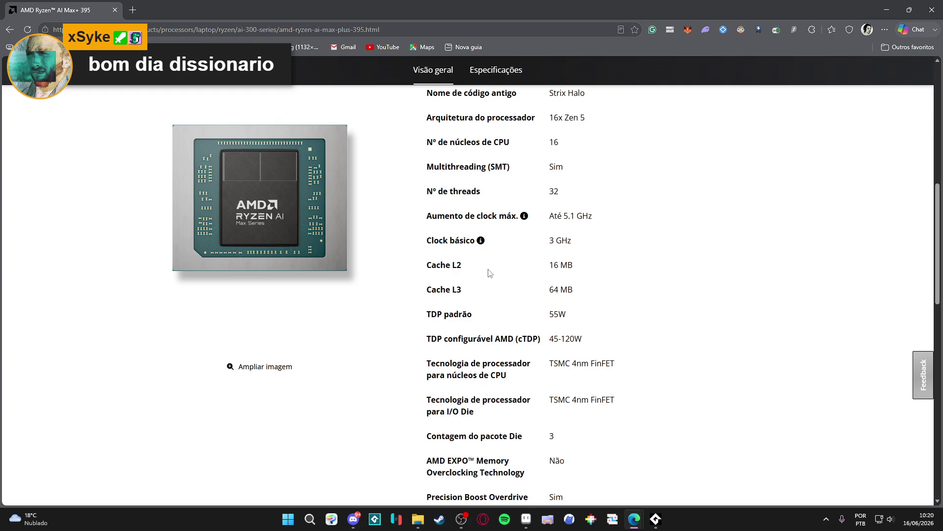
scroll(490, 273, "down", 6)
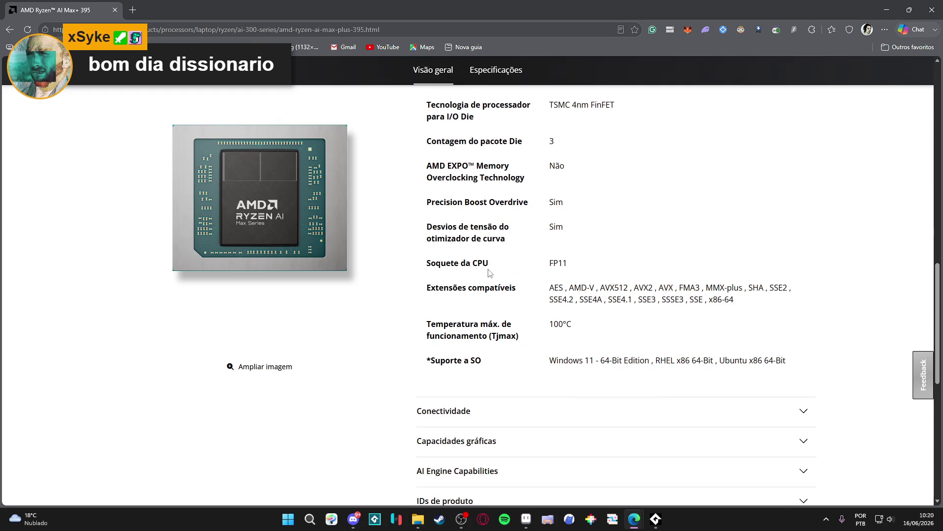
scroll(490, 273, "down", 1)
scroll(489, 272, "down", 1)
scroll(489, 272, "up", 10)
scroll(489, 270, "up", 5)
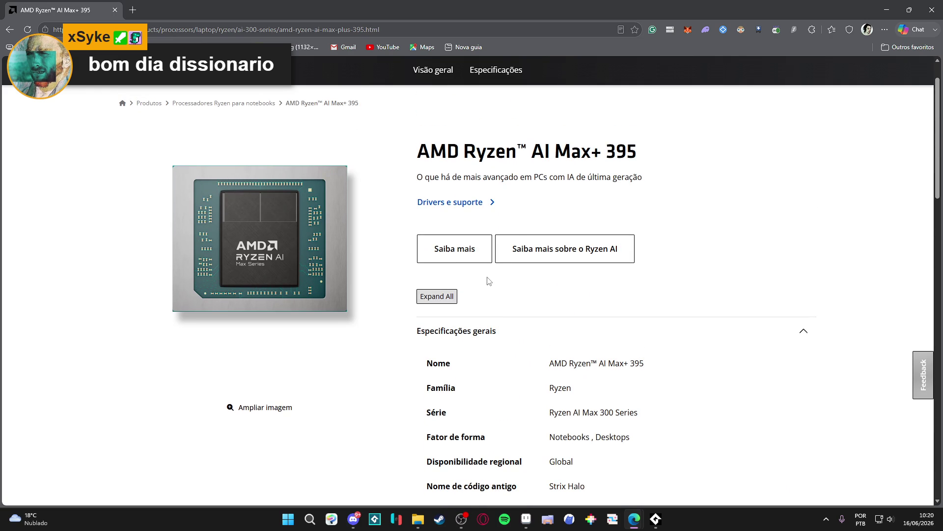
scroll(489, 281, "down", 3)
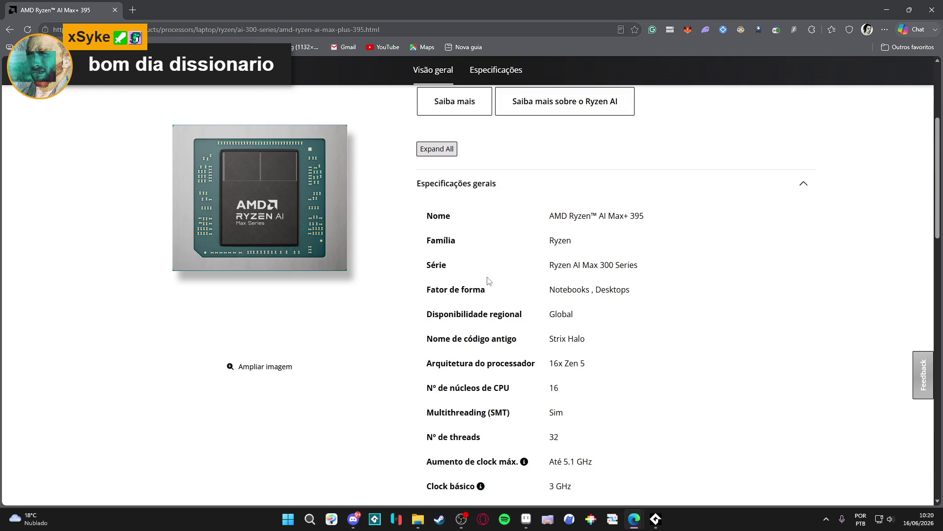
scroll(489, 281, "down", 3)
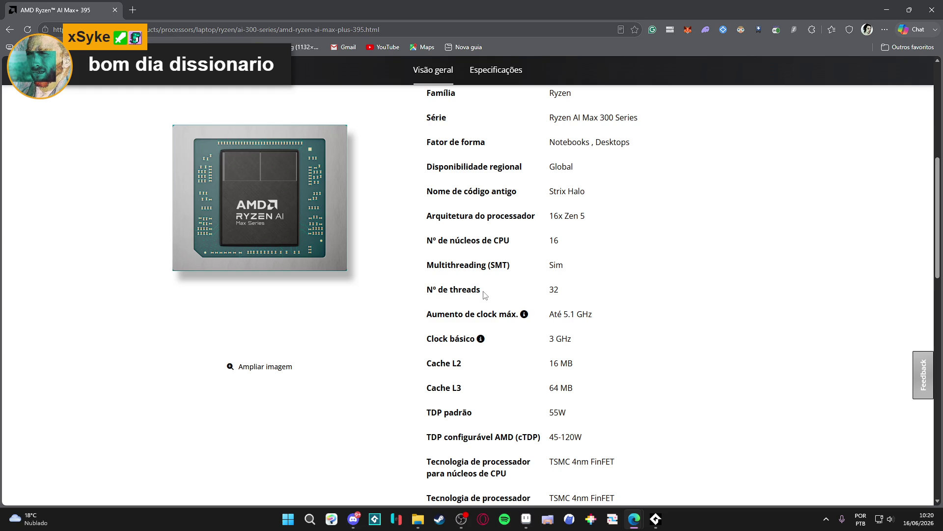
scroll(485, 294, "down", 3)
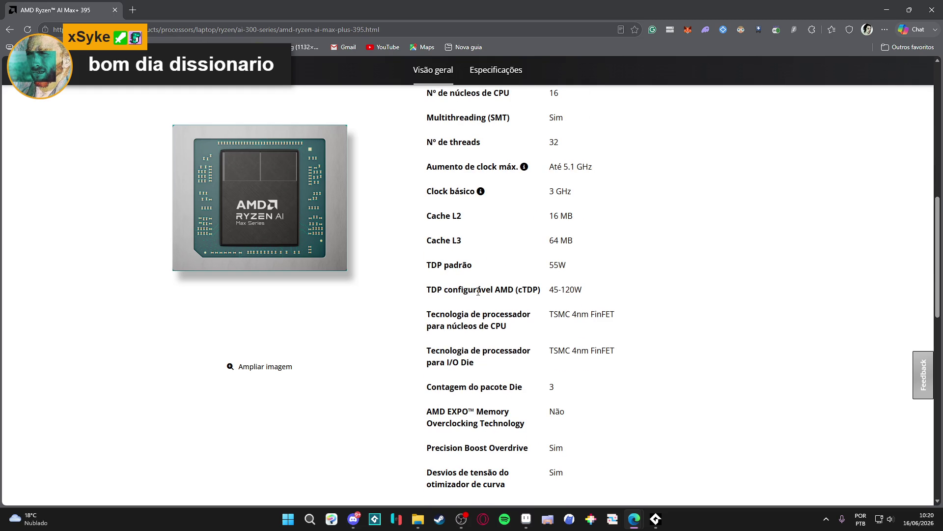
scroll(468, 292, "down", 4)
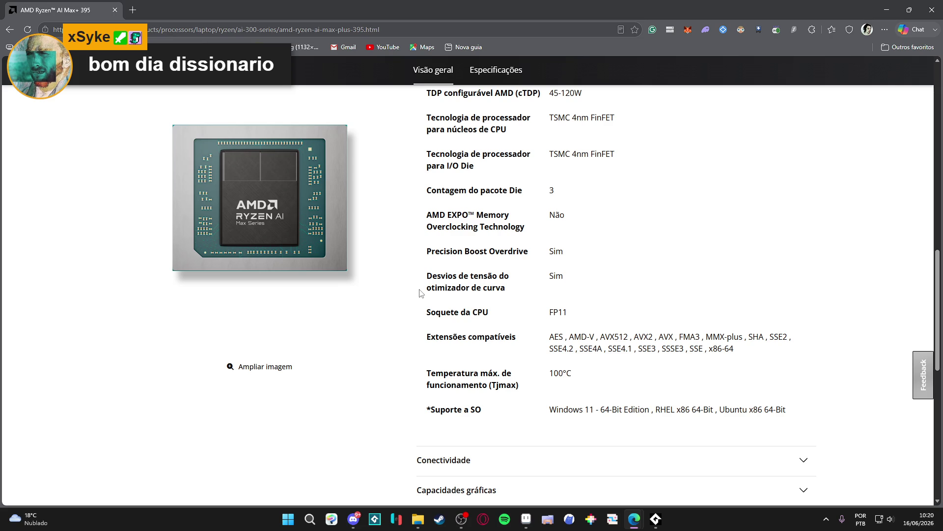
scroll(421, 293, "down", 3)
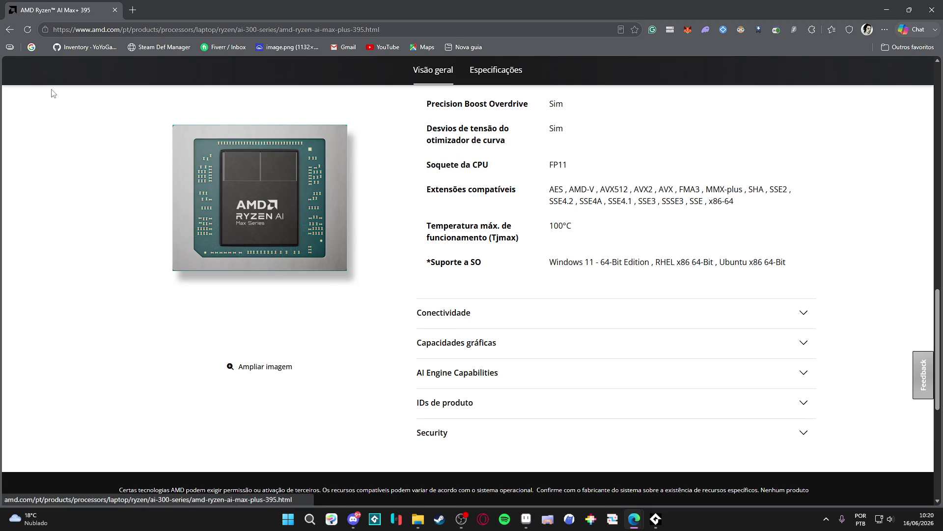
key("alt+Left")
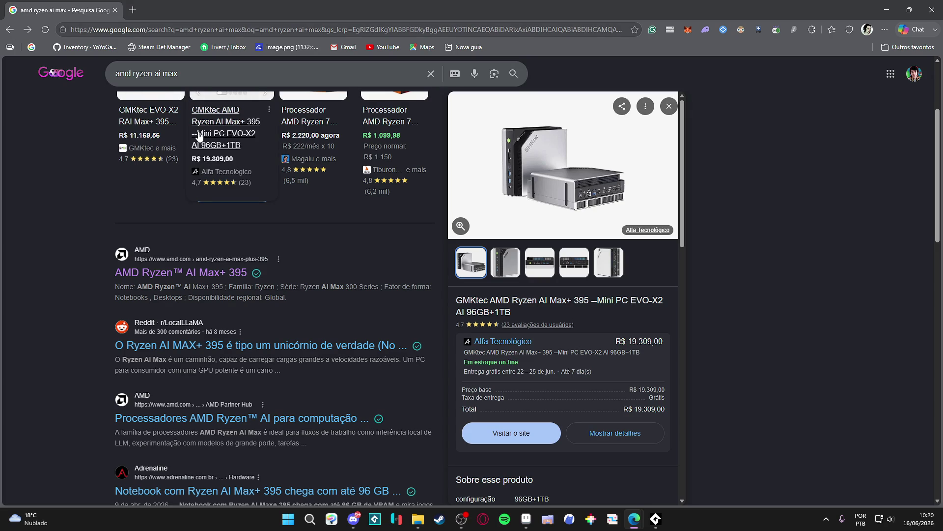
- Find the AMD Ryzen AI Max+ 395 result in the Google list and open it
scroll(158, 210, "up", 2)
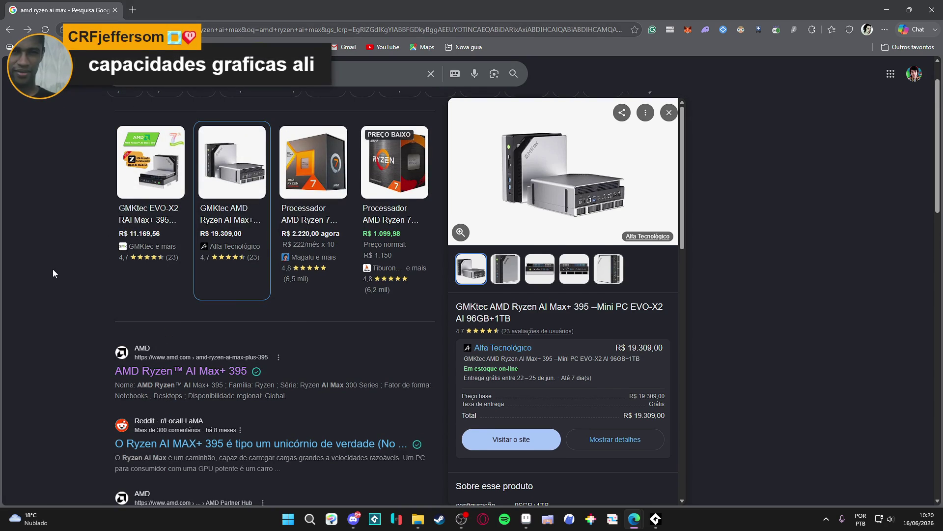
scroll(88, 312, "down", 2)
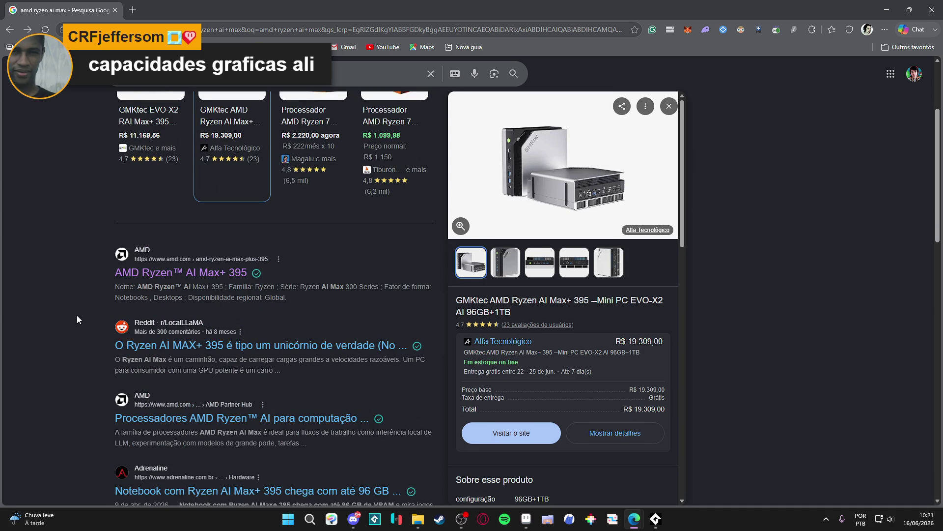
scroll(77, 317, "down", 2)
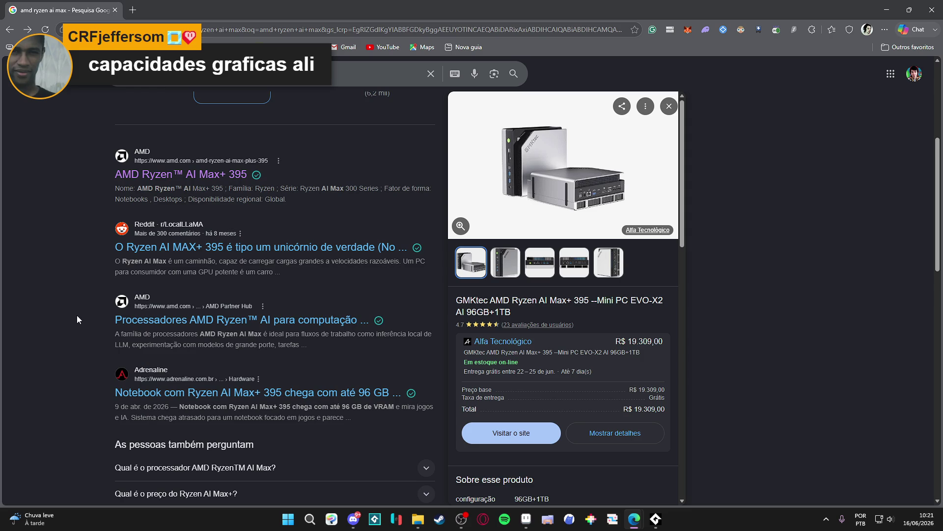
scroll(77, 315, "down", 1)
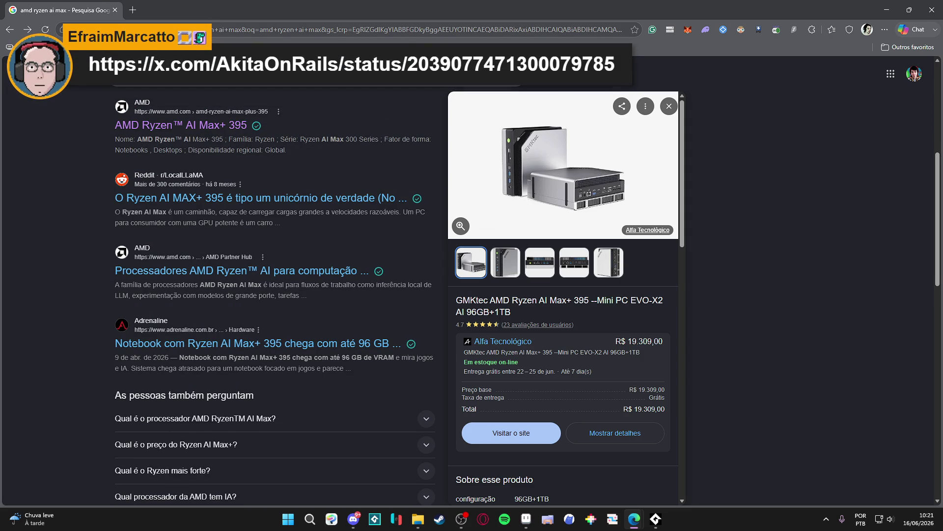
scroll(49, 236, "up", 5)
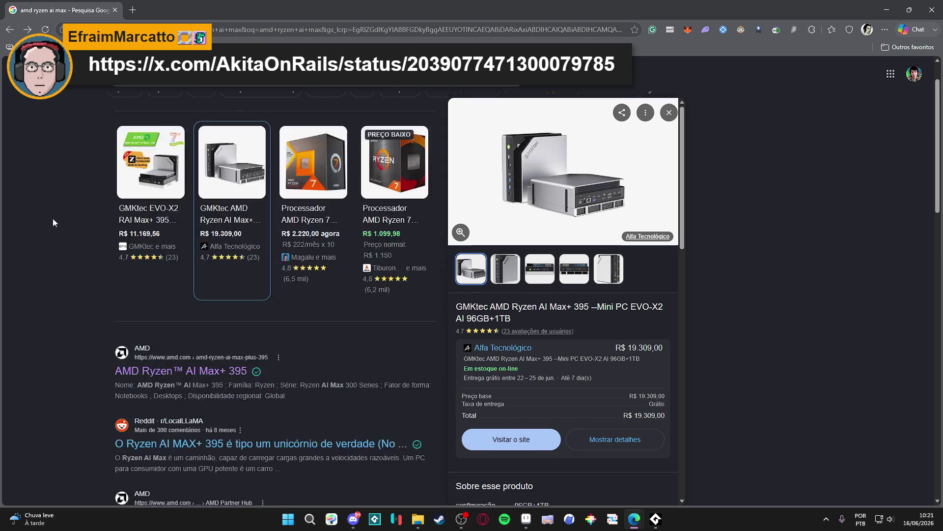
scroll(49, 143, "up", 1)
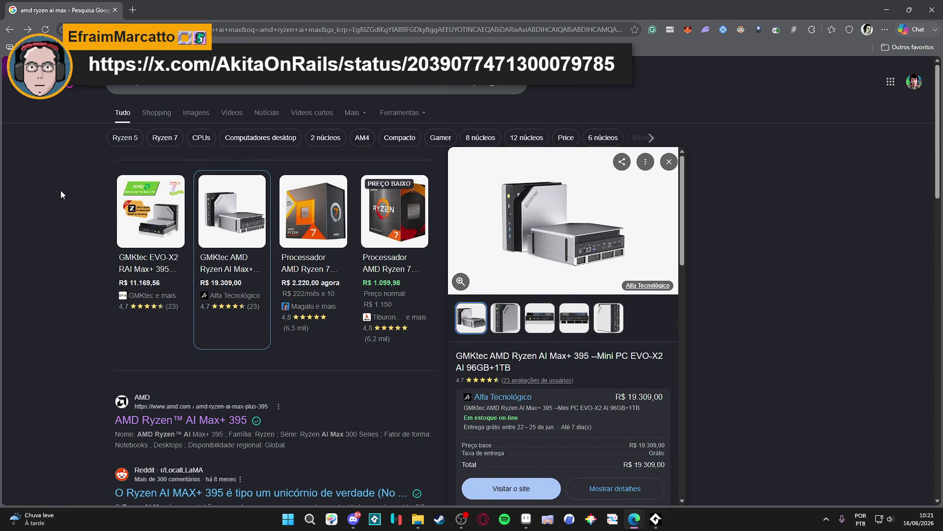
left_click(227, 421)
- Expand Capacidades gráficas: Radeon 8060S Graphics, 40 cores, 2900 MHz, up to 4 displays
scroll(505, 344, "down", 5)
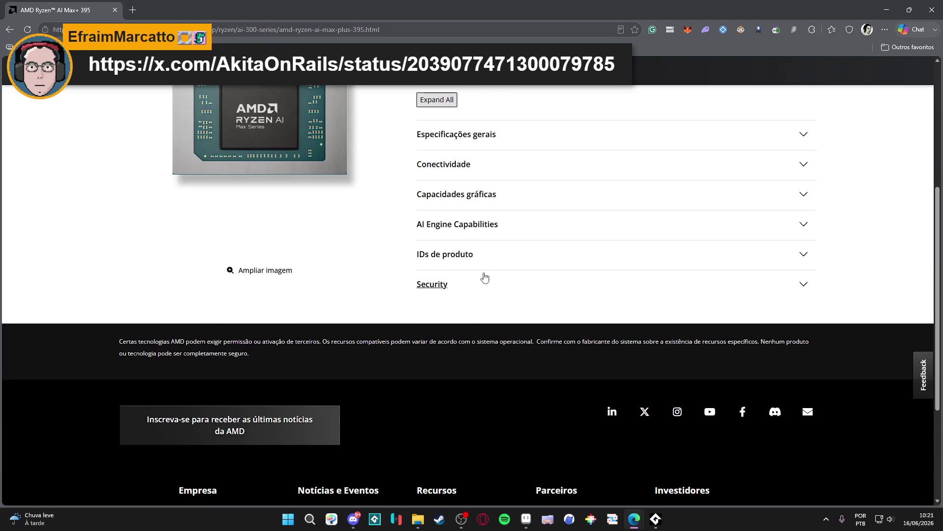
left_click(474, 191)
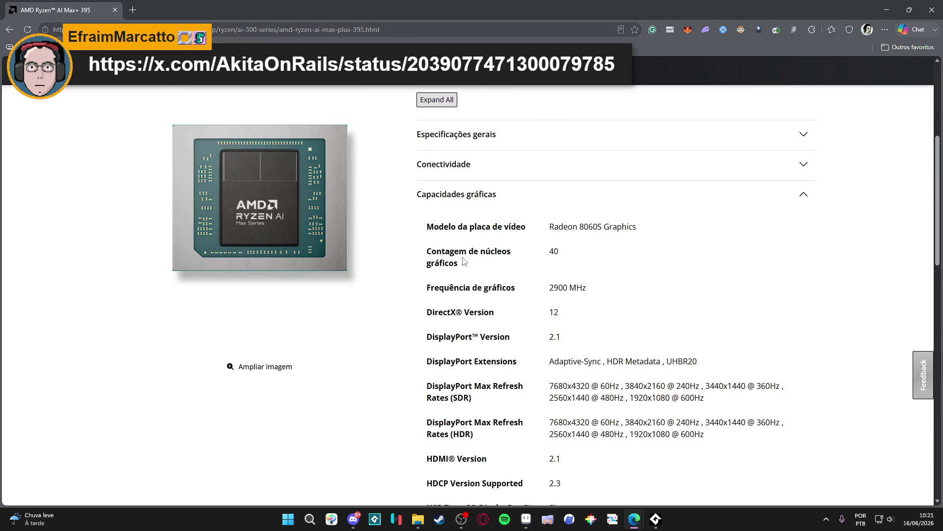
scroll(463, 261, "down", 7)
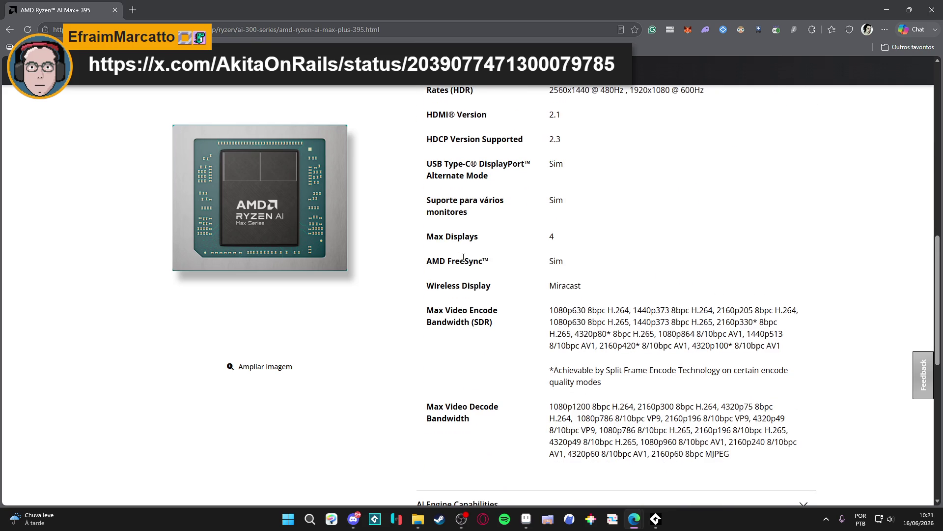
scroll(464, 258, "up", 7)
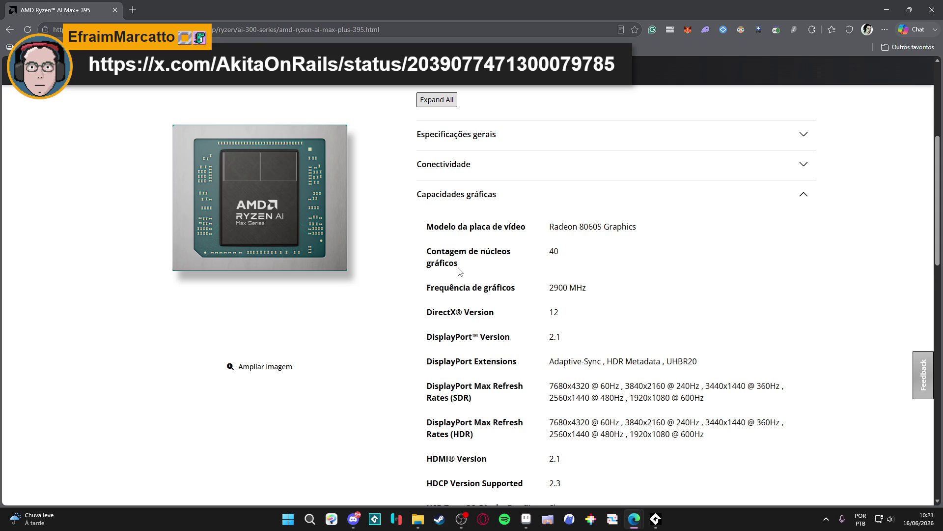
scroll(459, 271, "down", 2)
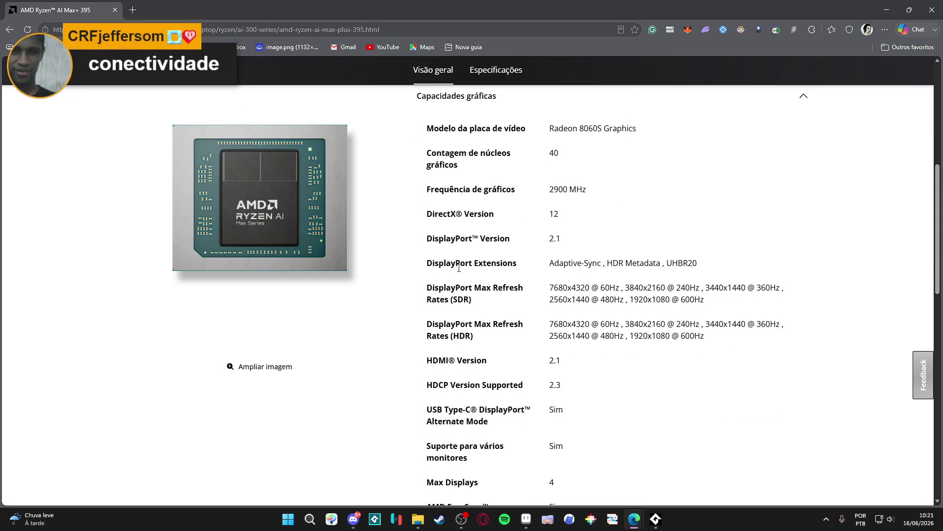
scroll(459, 267, "down", 2)
scroll(460, 270, "down", 2)
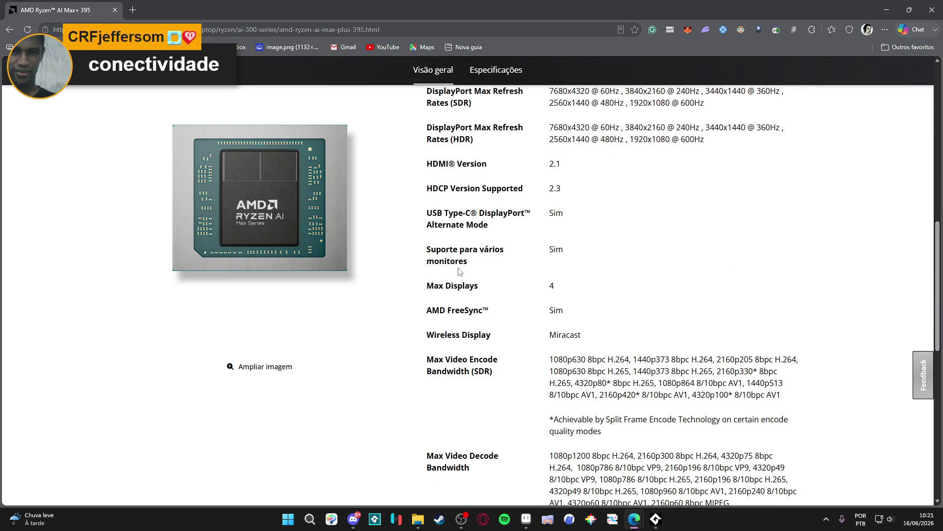
scroll(460, 272, "down", 4)
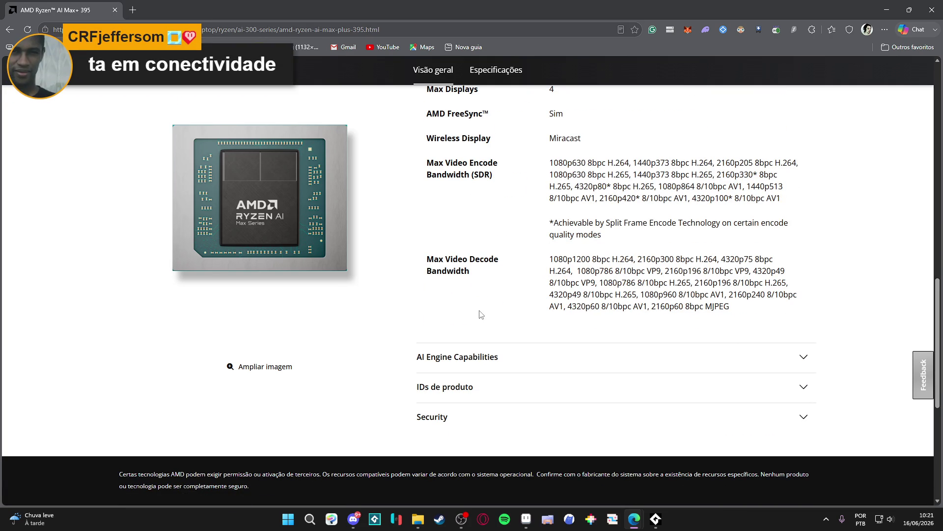
scroll(481, 314, "up", 13)
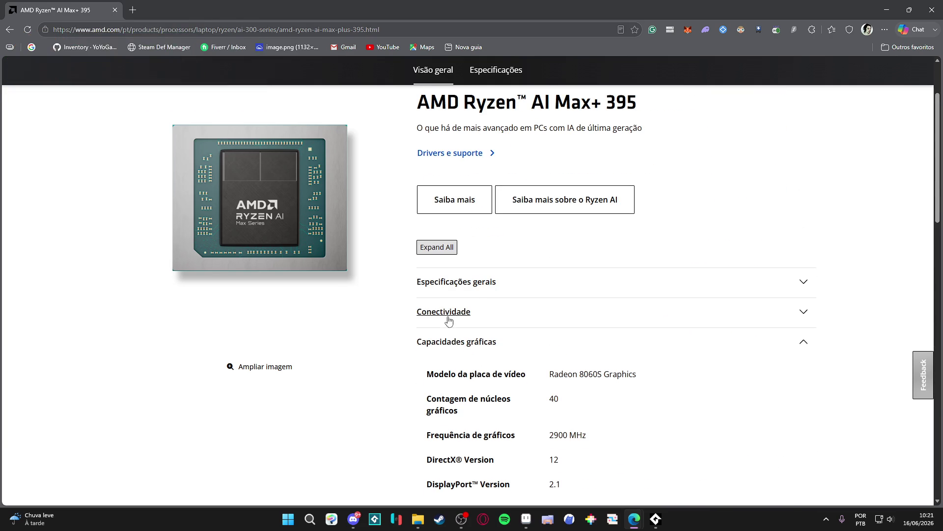
- Expand the Conectividade specs and briefly highlight the 40Gbps USB4 rate
left_click(479, 320)
scroll(493, 326, "down", 2)
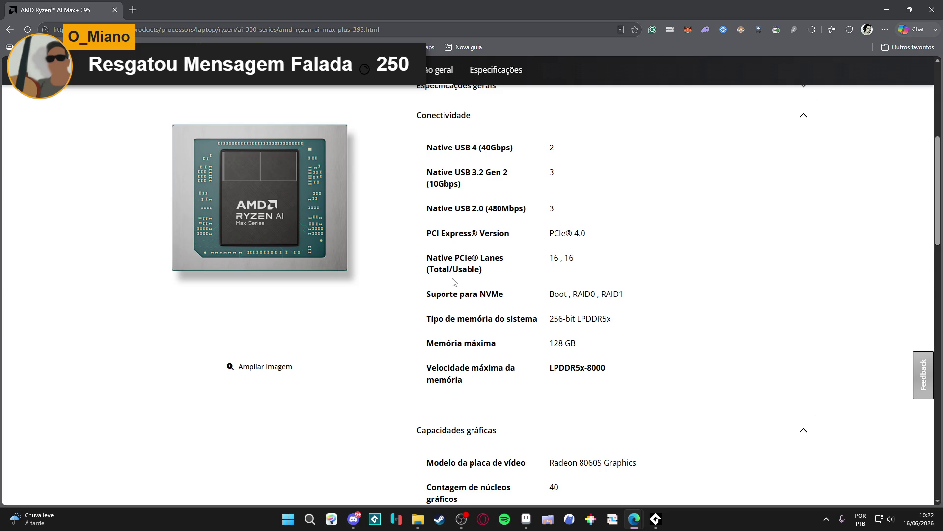
scroll(496, 278, "up", 1)
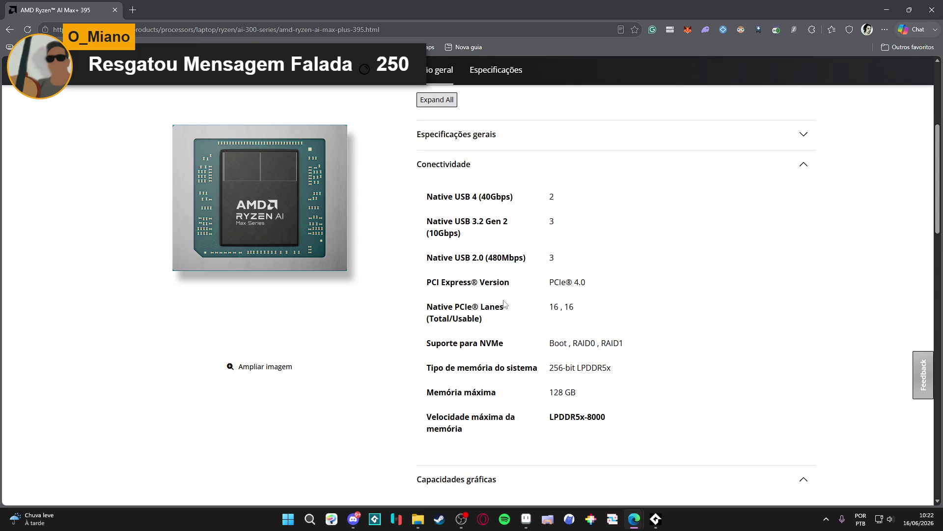
scroll(501, 251, "down", 1)
scroll(403, 261, "up", 1)
double_click(499, 196)
left_click(521, 197)
- Scroll down and briefly highlight the 128 GB maximum memory value
scroll(466, 252, "down", 2)
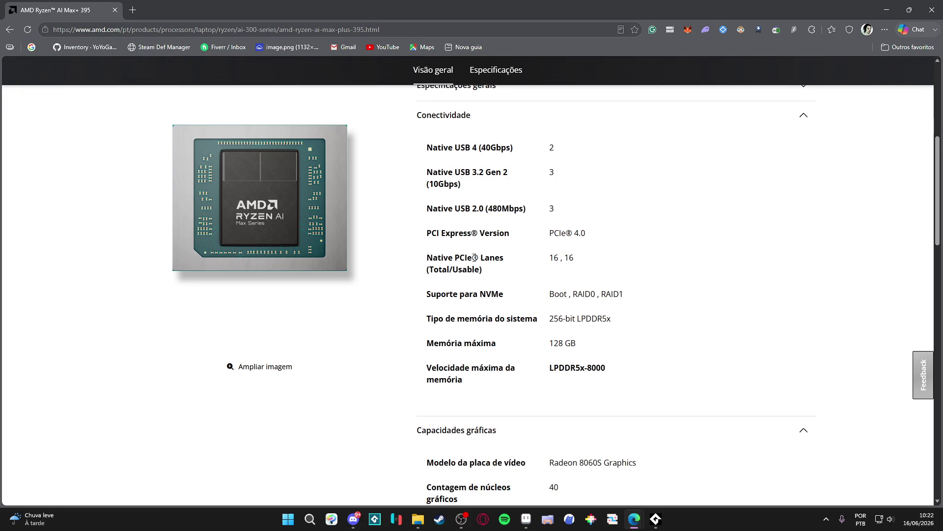
scroll(539, 283, "down", 1)
left_click_drag(587, 252, 513, 254)
left_click(554, 251)
left_click_drag(595, 248, 511, 253)
mouse_move(572, 247)
left_mouse_down()
mouse_move(511, 242)
mouse_move(557, 244)
left_mouse_up()
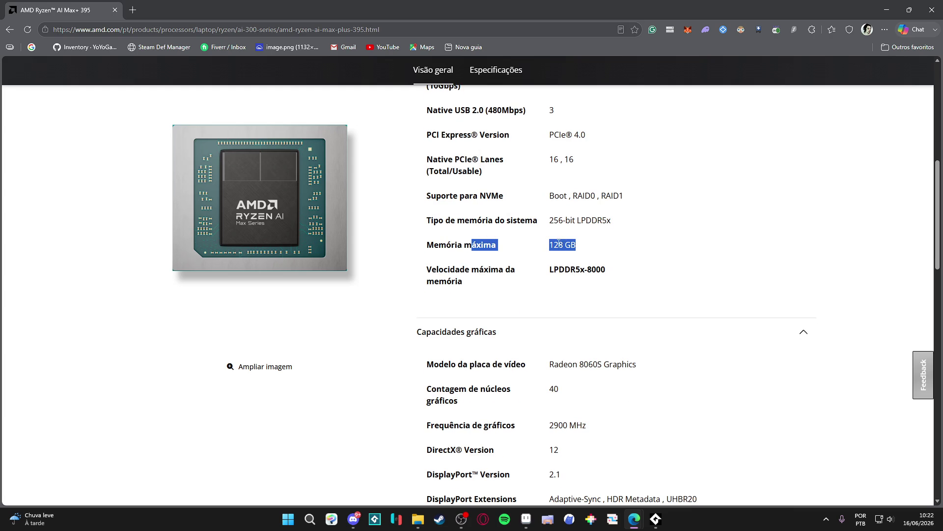
left_click(581, 244)
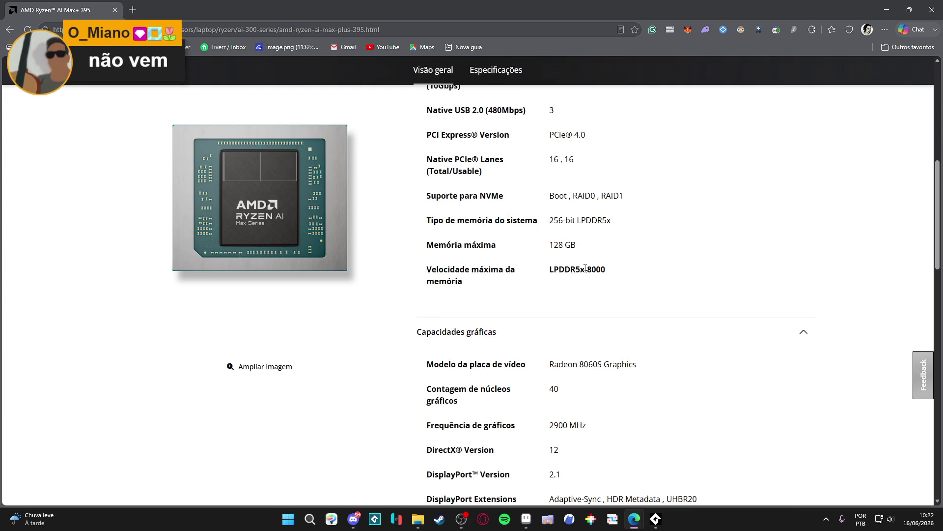
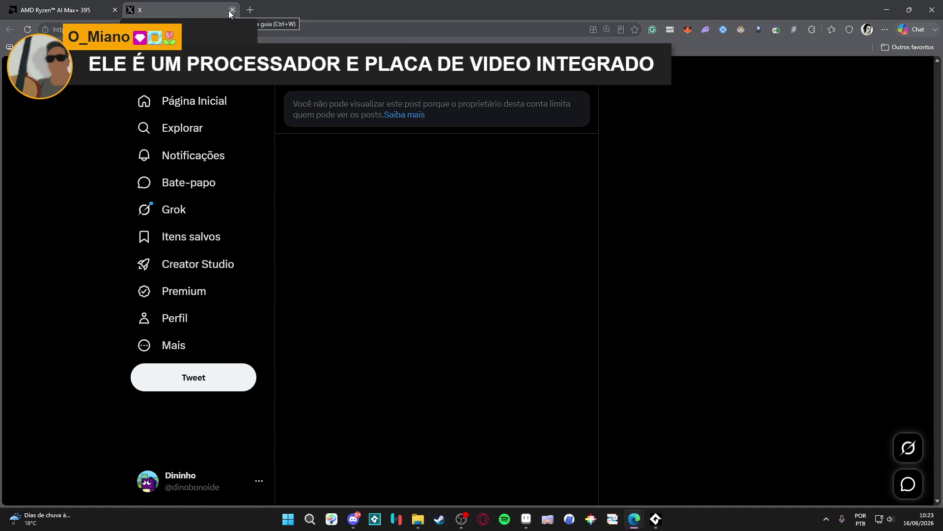
- Close the X post and scroll the AMD Ryzen AI Max+ 395 page through its graphics specs to the footer
left_click(229, 10)
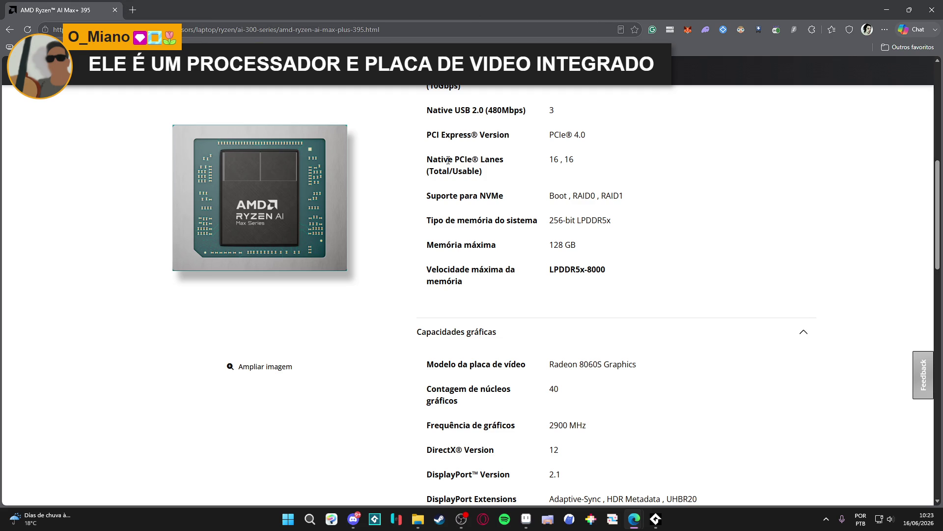
scroll(328, 278, "down", 2)
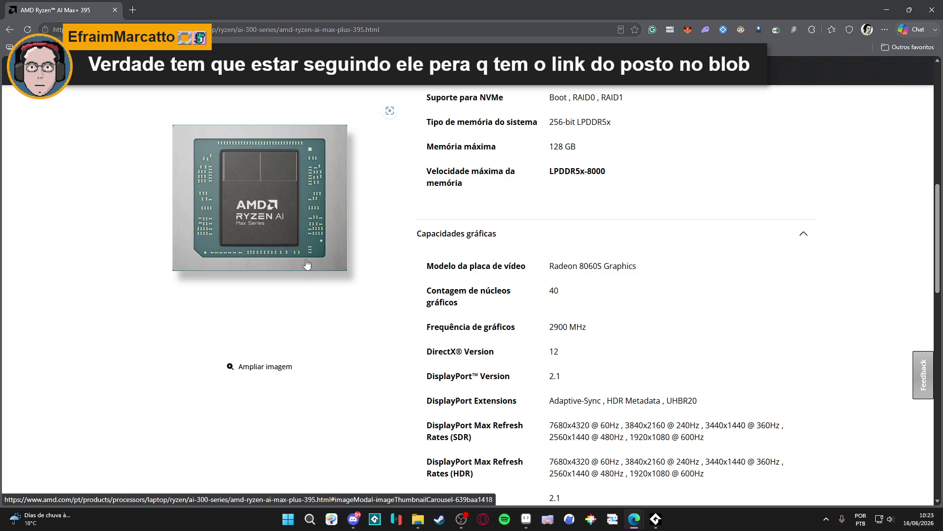
scroll(289, 253, "up", 2)
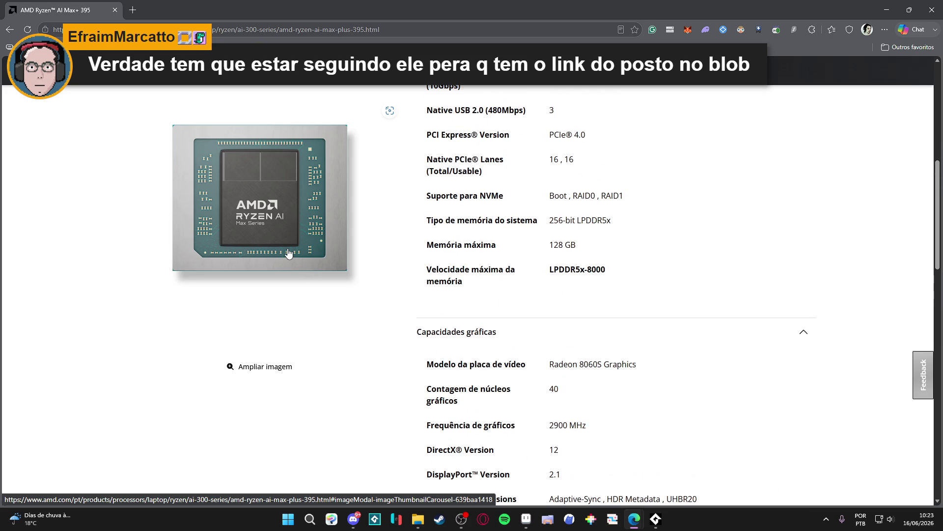
scroll(289, 253, "down", 2)
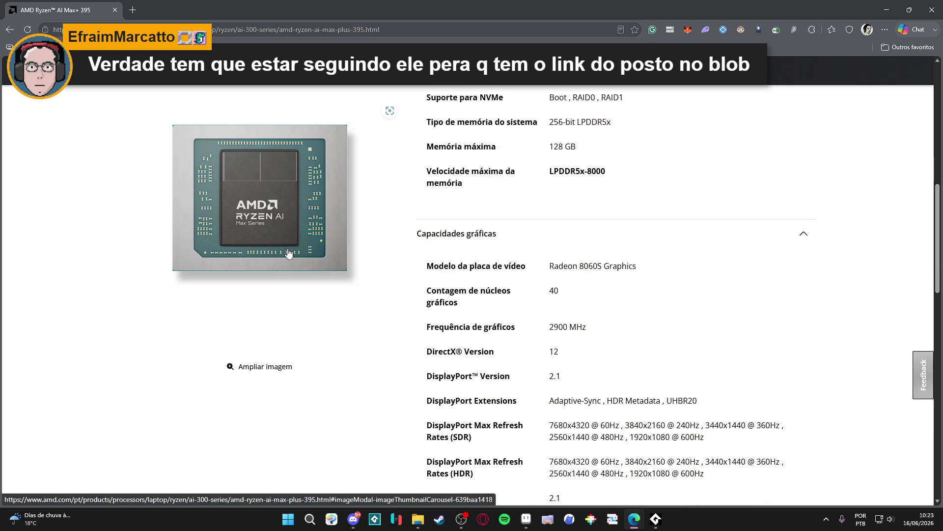
scroll(289, 254, "down", 3)
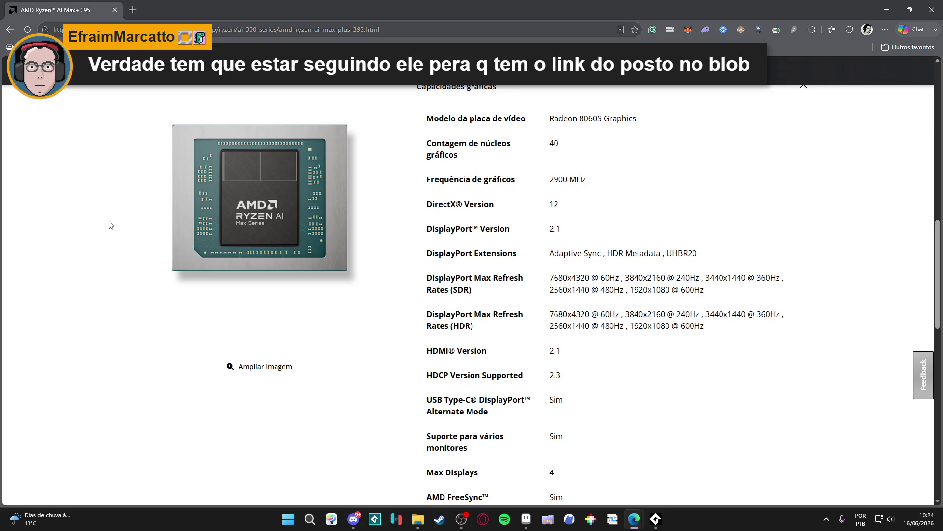
scroll(123, 229, "down", 9)
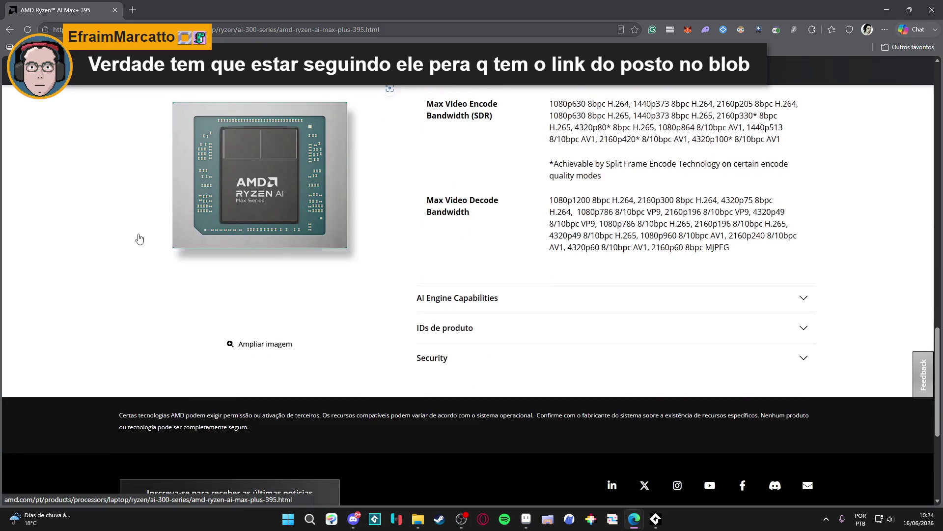
scroll(139, 239, "down", 3)
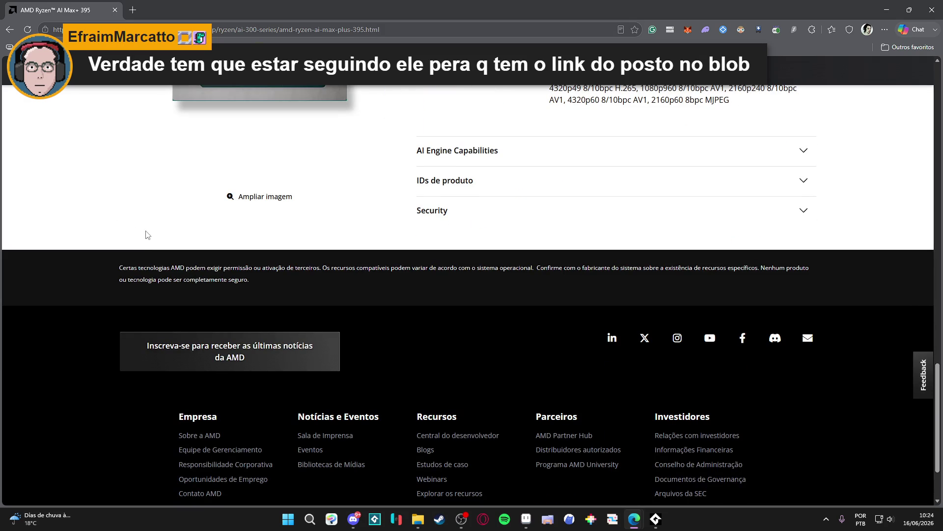
scroll(146, 235, "down", 2)
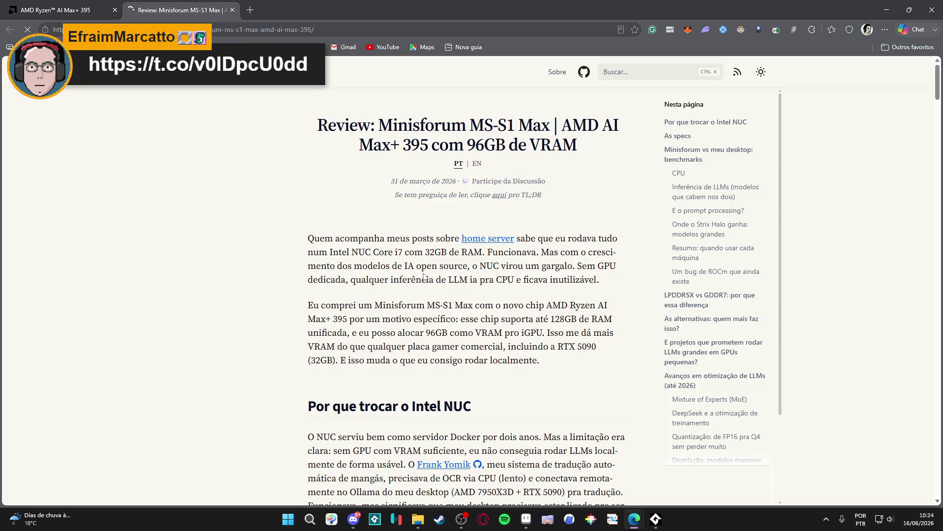
- Read through the Minisforum MS-S1 Max review's specs and benchmarks, then close the article
scroll(437, 226, "down", 5)
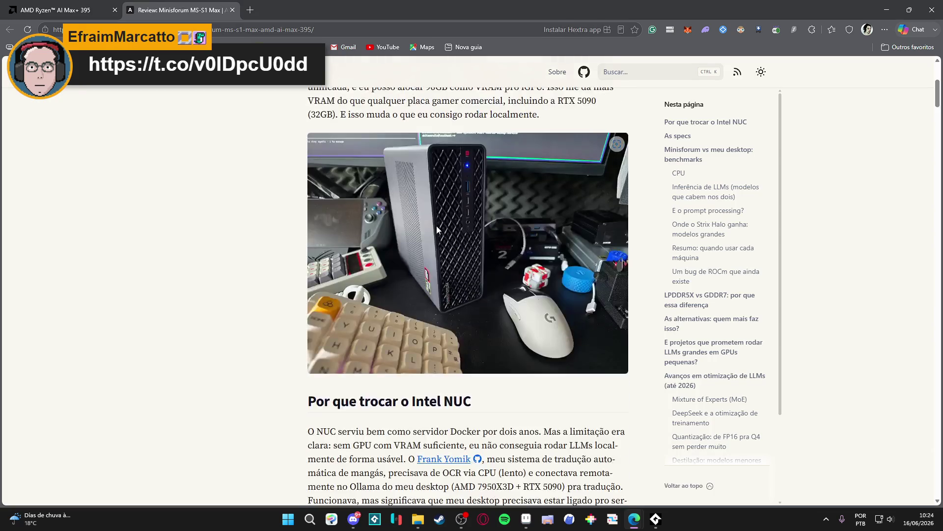
scroll(443, 225, "down", 20)
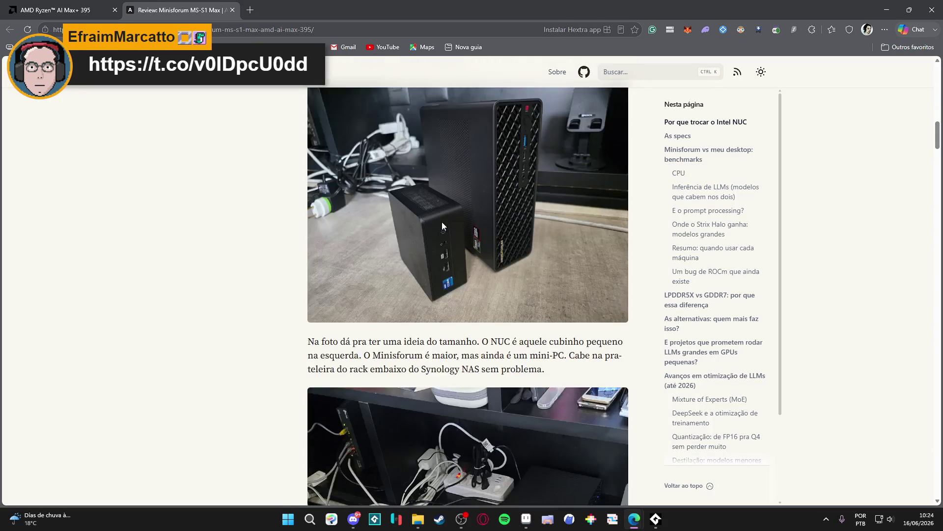
scroll(441, 225, "down", 10)
scroll(451, 214, "up", 7)
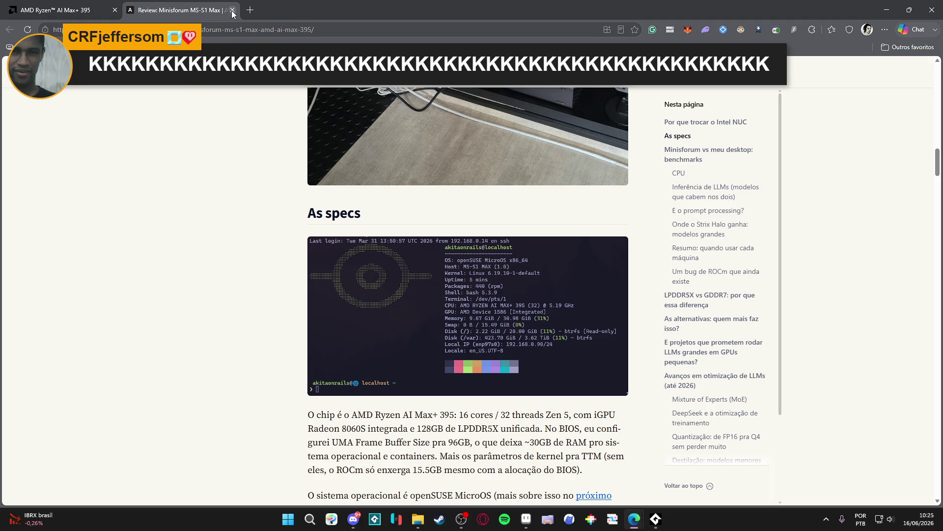
scroll(226, 167, "down", 10)
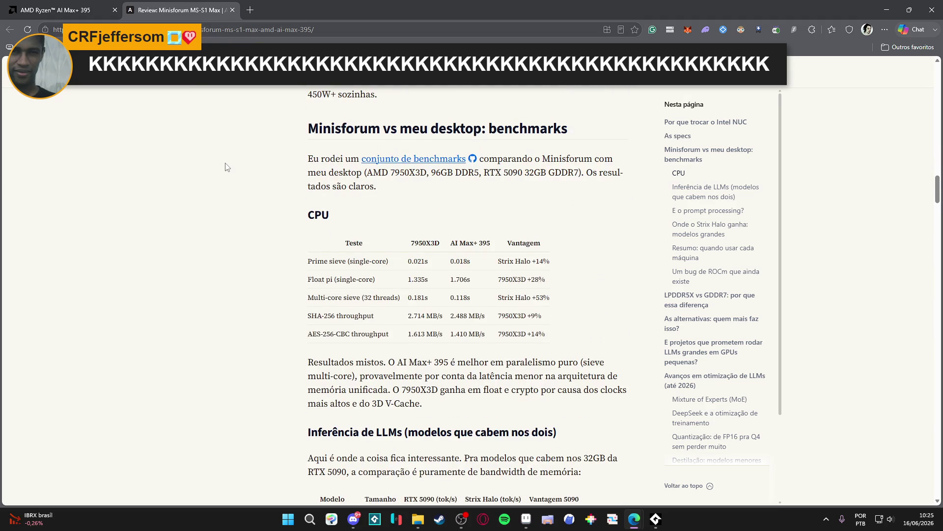
scroll(225, 166, "up", 7)
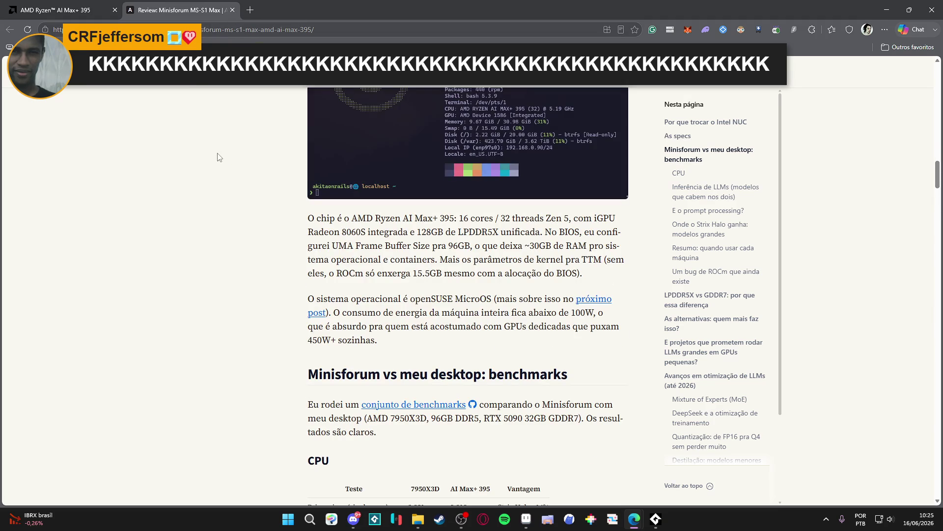
scroll(216, 148, "up", 12)
scroll(213, 268, "up", 15)
scroll(203, 278, "down", 5)
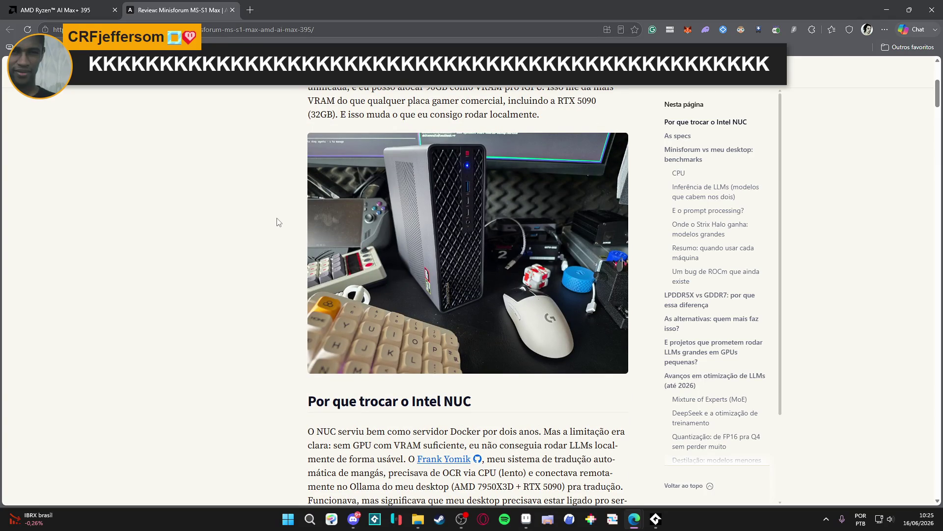
left_click(233, 13)
- Close the browser and paint out the arch's old dark outlines with the eyedropped stone brown
left_click(932, 10)
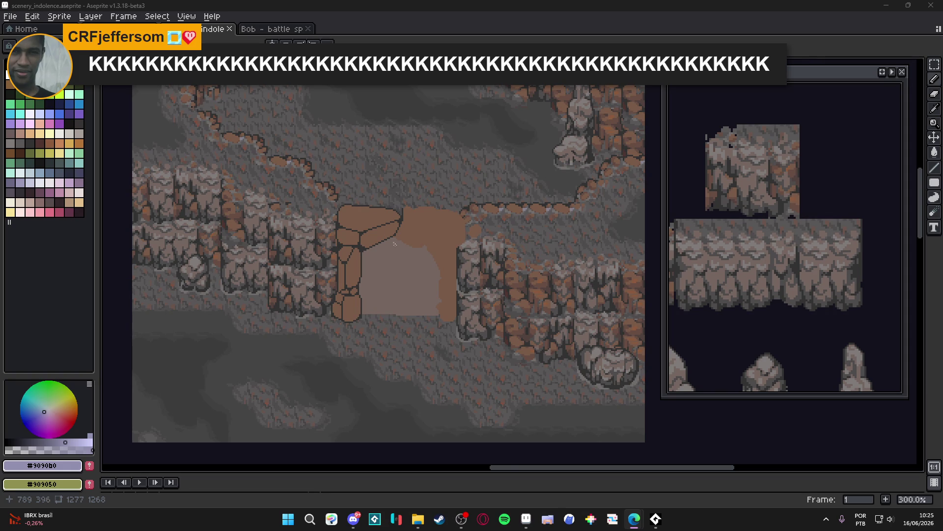
scroll(427, 231, "up", 1)
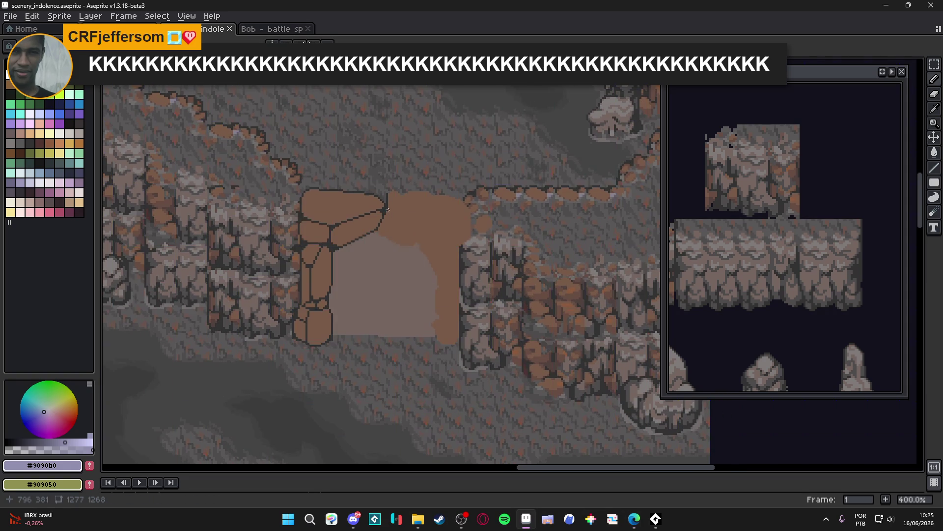
scroll(386, 240, "up", 5)
left_click(389, 199, "alt")
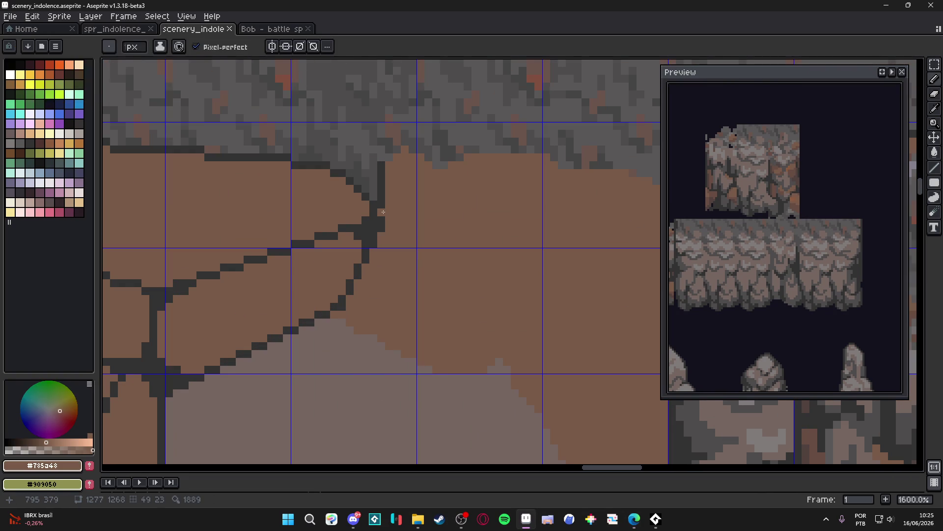
scroll(393, 199, "up", 1)
left_click_drag(387, 205, 382, 168)
scroll(383, 167, "down", 5)
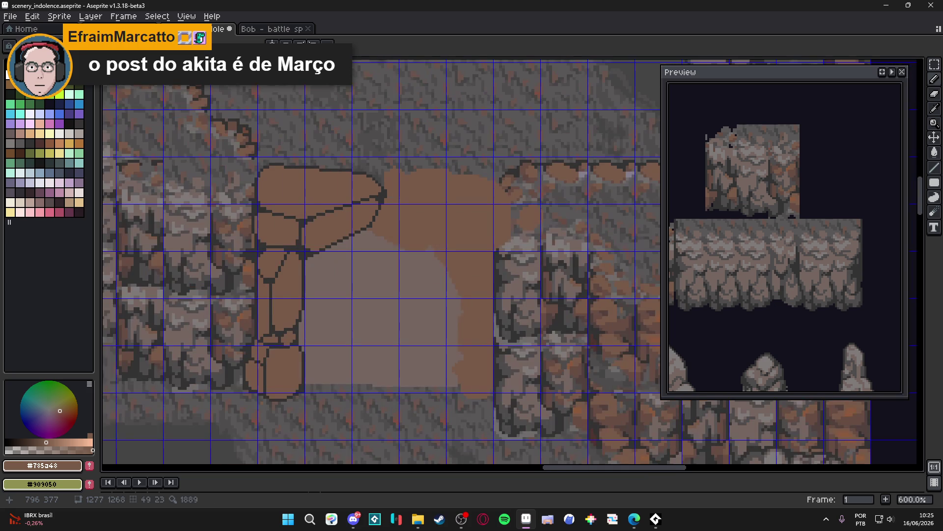
scroll(354, 224, "up", 4)
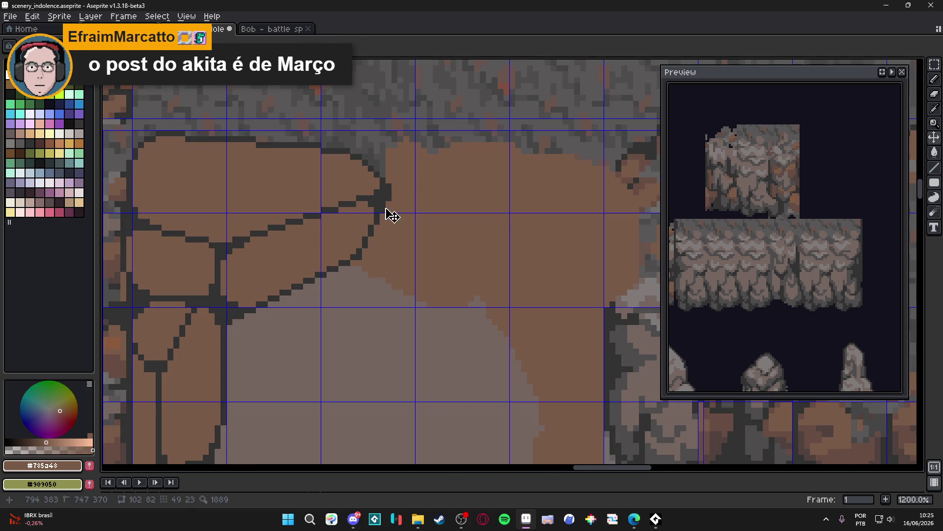
left_click(363, 249)
left_click_drag(362, 249, 386, 196)
- In dark grey, outline the long top stone: bottom edge, right end, slanted corner and top edge
left_click(360, 252, "alt")
left_click_drag(358, 255, 345, 259)
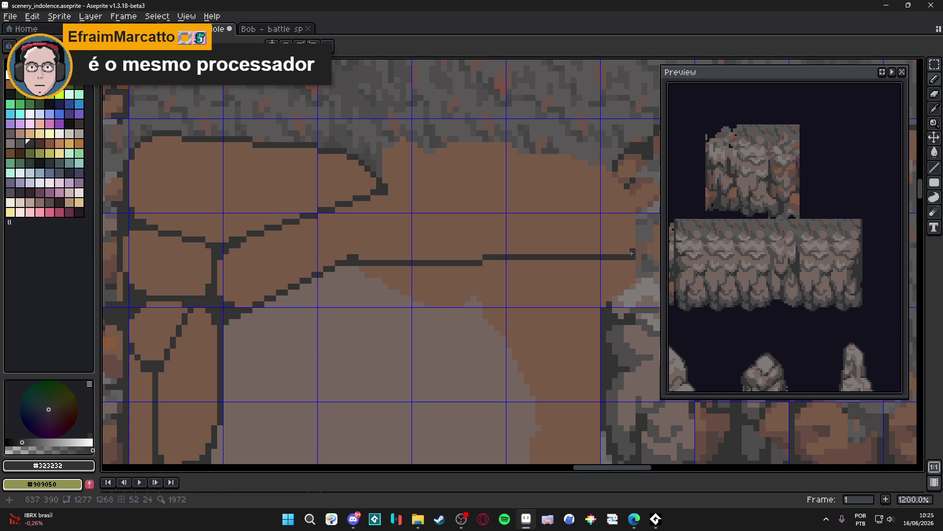
left_click(631, 240)
left_click(631, 198)
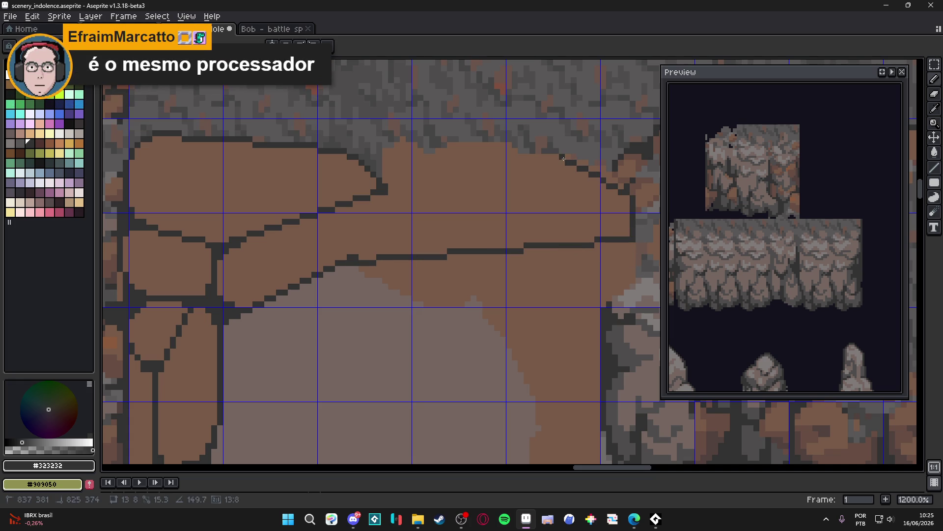
left_click(543, 154)
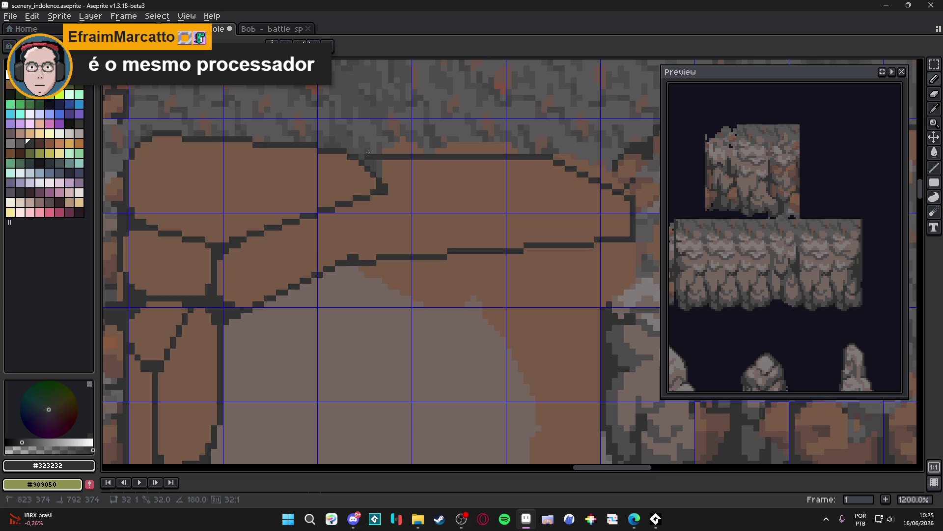
left_click(366, 153, "shift")
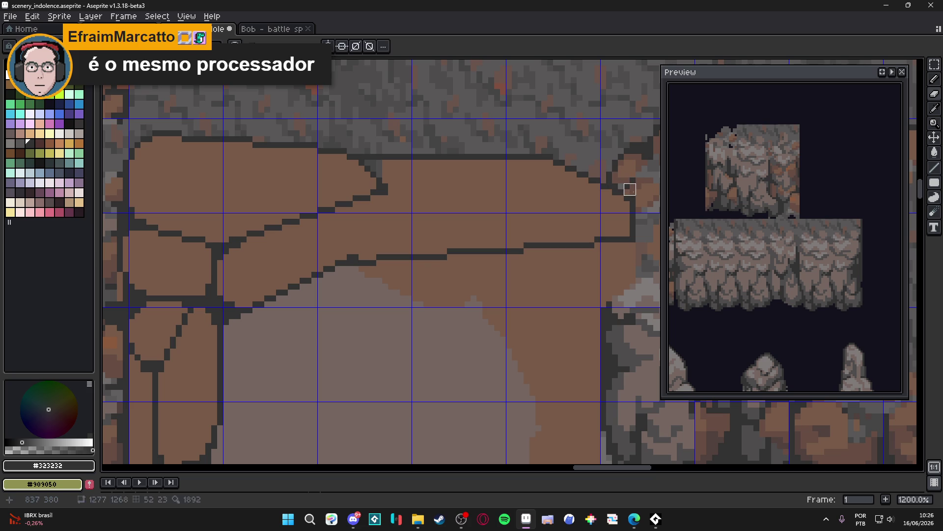
- Cover the leftover diagonal outlines in brown and draw a long dark line along the stone's underside
left_click(396, 177, "alt")
left_click(380, 185)
mouse_move(384, 184)
left_mouse_down()
mouse_move(350, 156)
mouse_move(360, 160)
left_mouse_up()
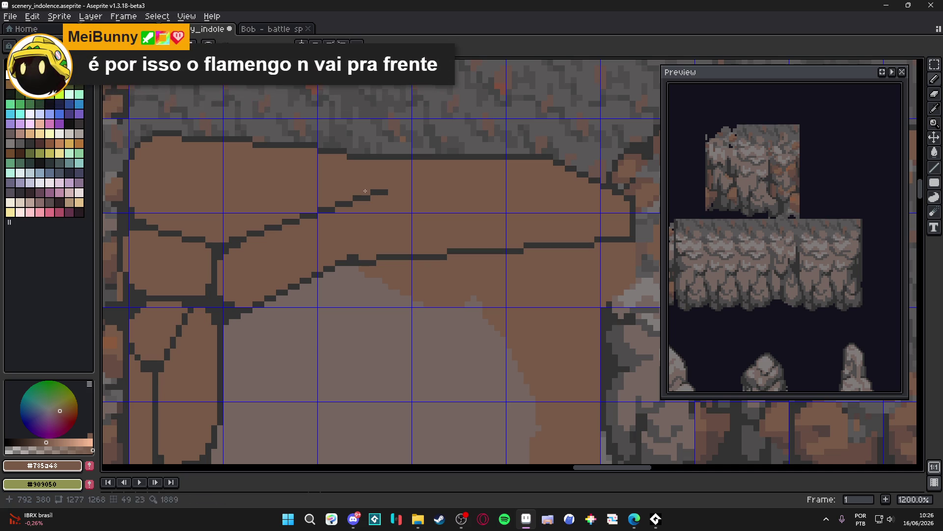
key("ctrl+d")
mouse_move(391, 192)
left_mouse_down()
mouse_move(229, 244)
mouse_move(597, 224)
mouse_move(628, 203)
left_mouse_up()
left_click(219, 247, "alt")
- Draw dark lines along the stone's top edge and a stepped dark outline on the rock edge
scroll(530, 224, "down", 6)
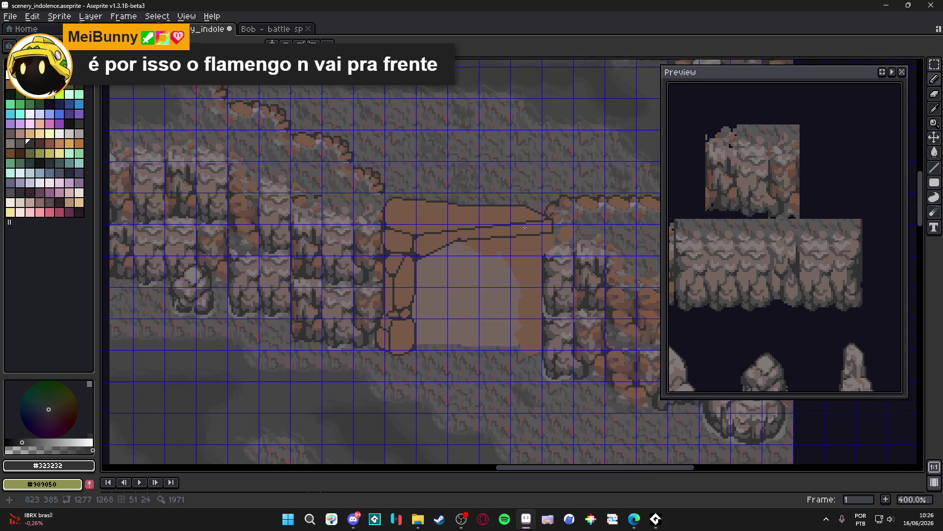
scroll(522, 227, "up", 5)
scroll(522, 225, "down", 4)
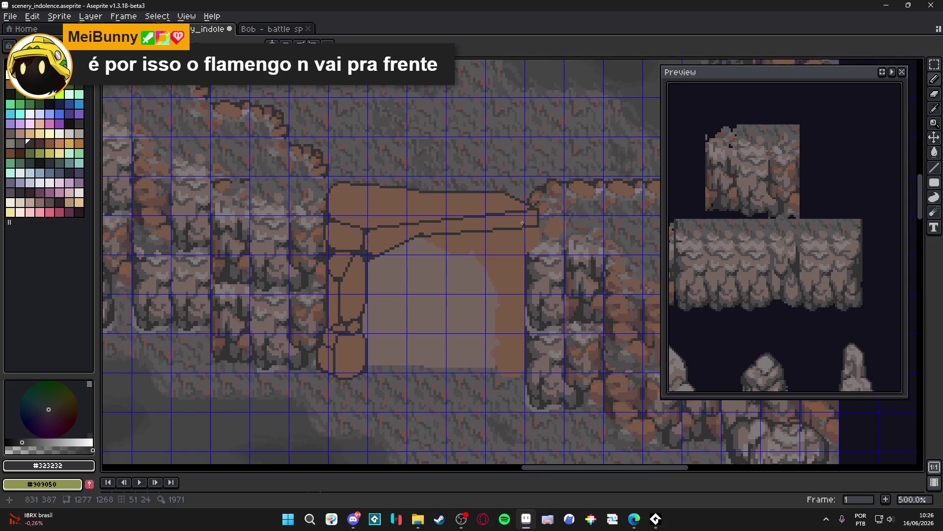
scroll(448, 237, "down", 2)
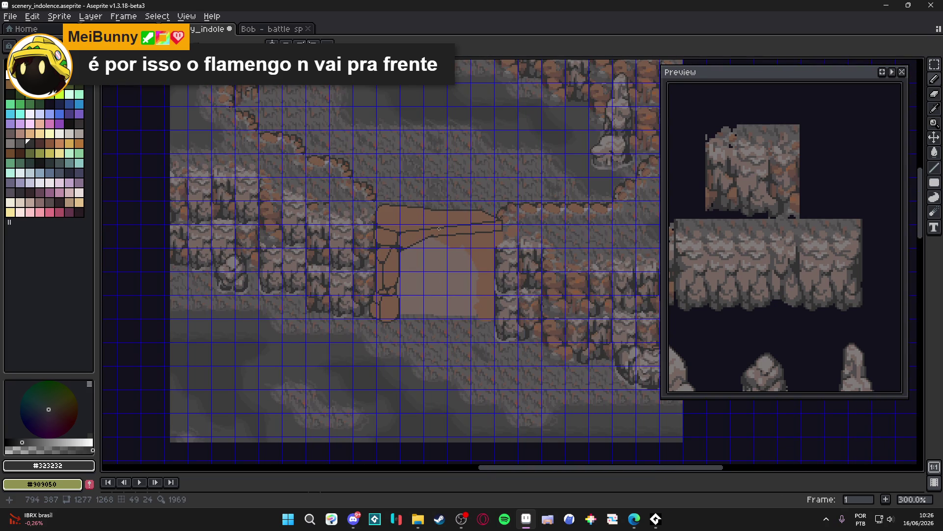
scroll(439, 225, "up", 4)
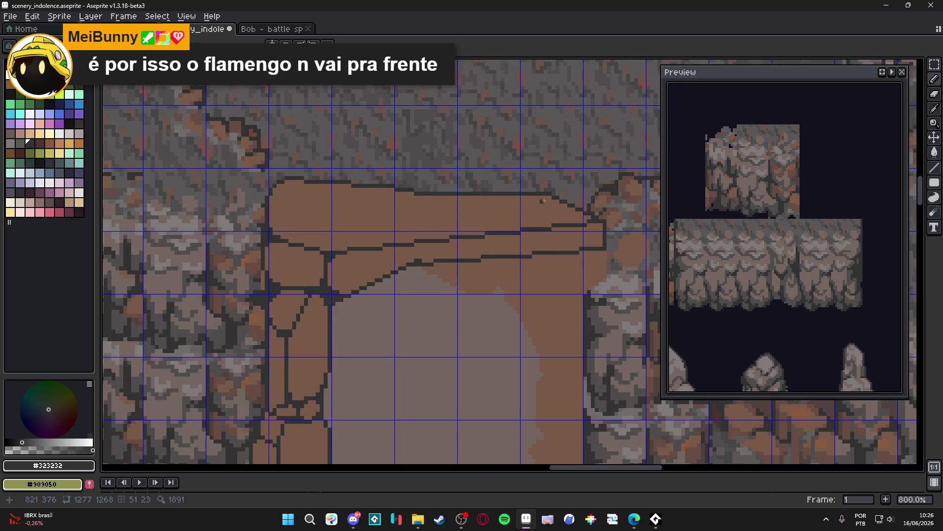
scroll(561, 195, "up", 3)
mouse_move(528, 192)
left_mouse_down()
mouse_move(517, 192)
mouse_move(541, 192)
mouse_move(437, 189)
left_mouse_up()
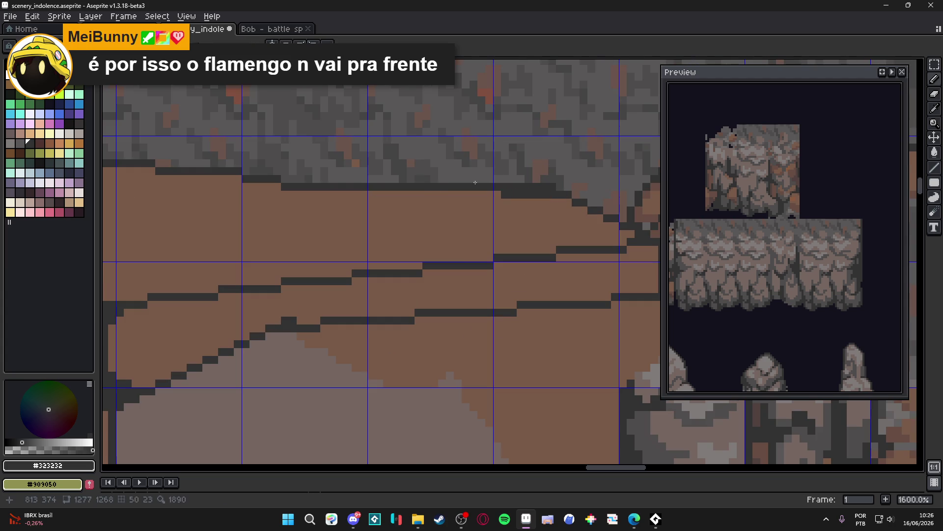
left_click_drag(545, 183, 516, 181)
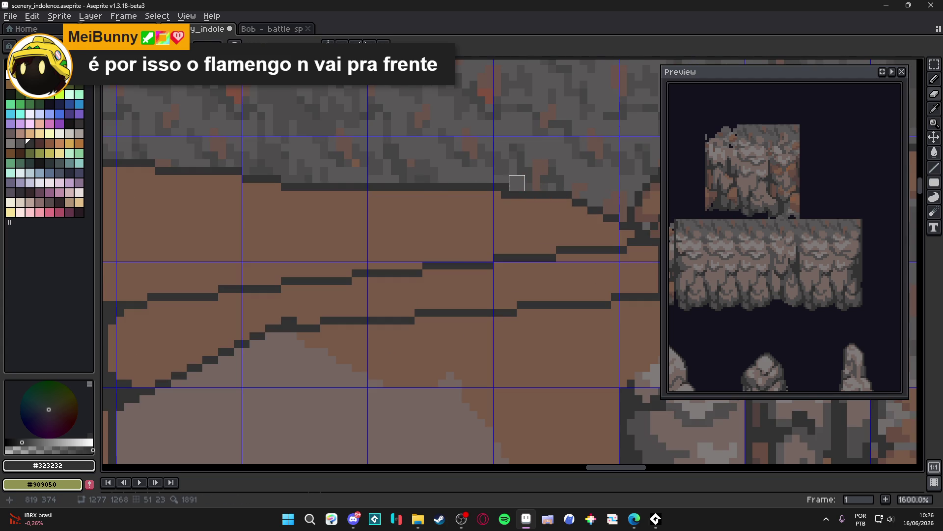
left_click_drag(587, 212, 614, 226)
- Paint over part of the old dark crack with the arch's brown
scroll(599, 229, "down", 1)
scroll(599, 229, "up", 1)
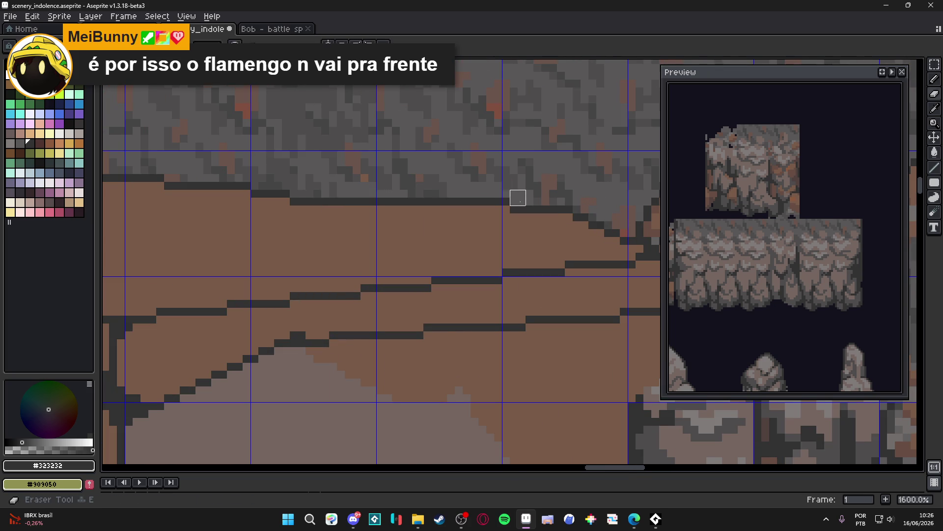
scroll(516, 199, "down", 4)
scroll(547, 223, "up", 4)
key("e")
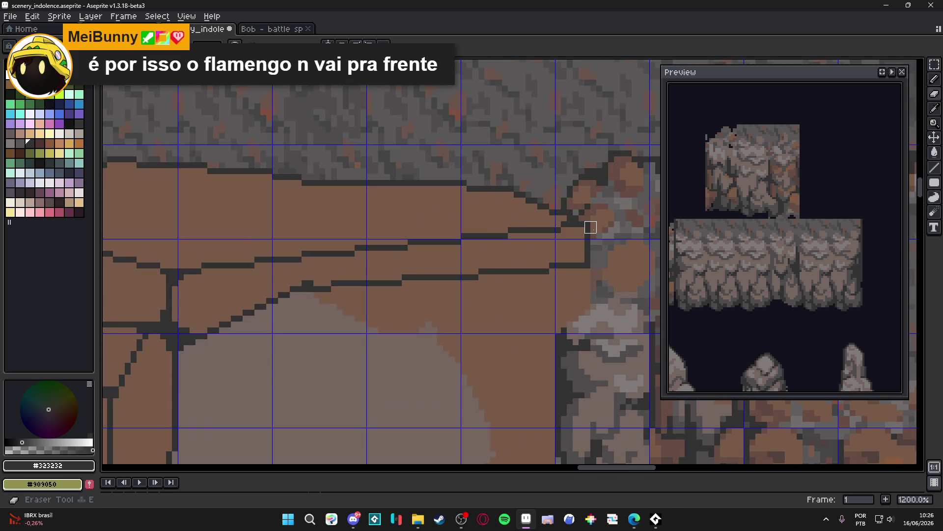
scroll(590, 226, "down", 4)
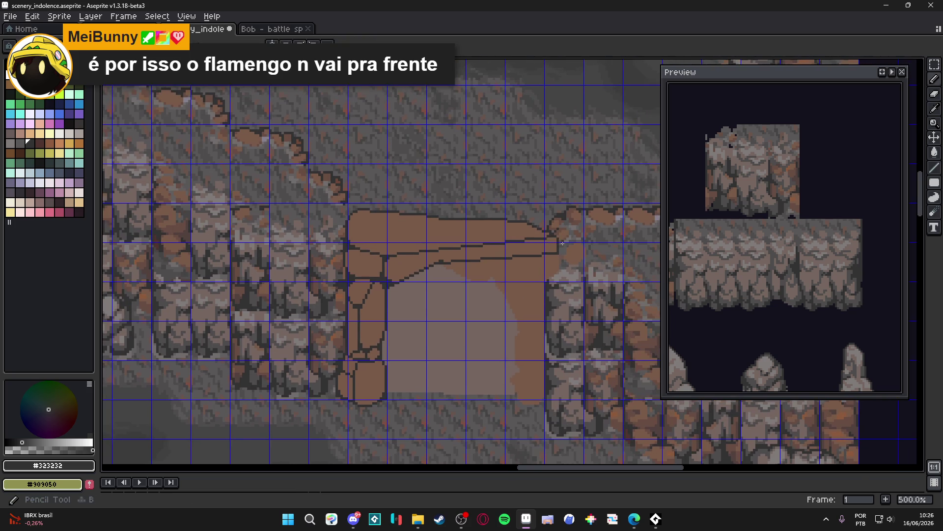
scroll(552, 255, "up", 2)
left_click(538, 255, "alt")
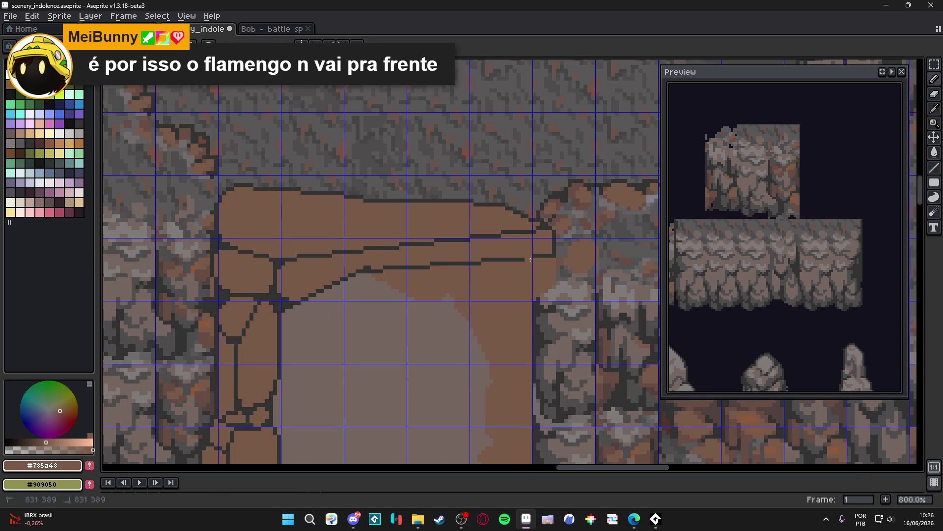
left_click_drag(412, 267, 386, 268)
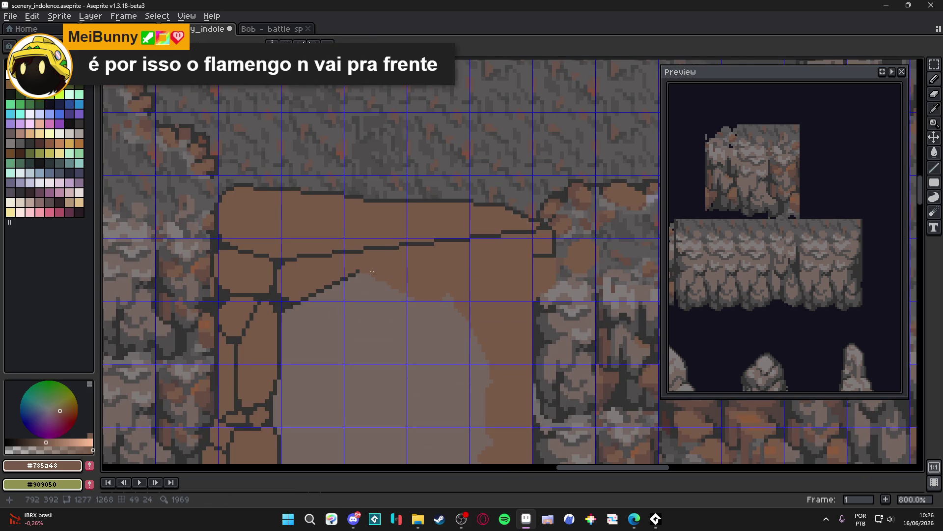
- Draw a new dark #323232 crack running down-right from the peak, then pick brown again
scroll(354, 268, "up", 3)
left_click(355, 267, "alt")
left_click_drag(378, 270, 476, 323)
scroll(470, 325, "down", 4)
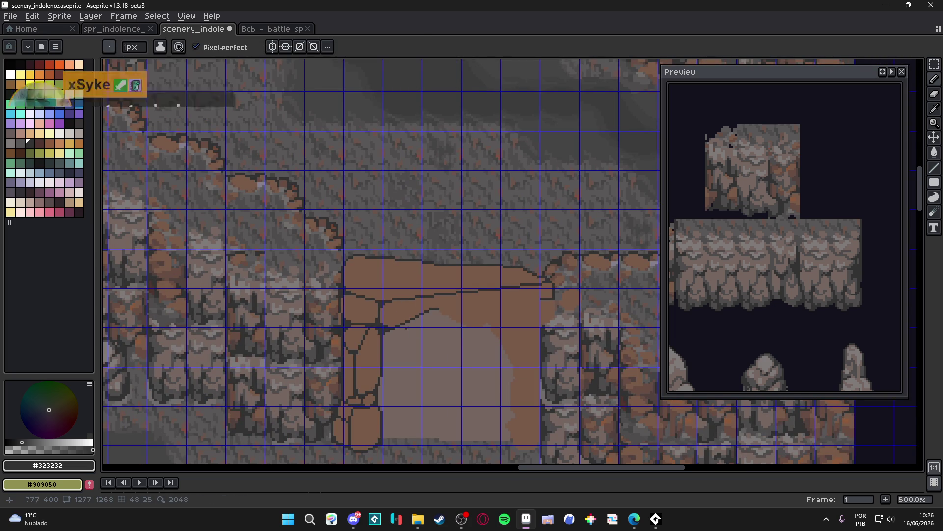
scroll(405, 328, "up", 5)
left_click(465, 297, "alt")
scroll(465, 297, "up", 2)
- Paint the stepped crack out in brown and add a short dark outline line
mouse_move(453, 308)
left_mouse_down()
mouse_move(403, 304)
mouse_move(275, 371)
mouse_move(314, 340)
mouse_move(573, 299)
mouse_move(541, 309)
mouse_move(377, 309)
left_mouse_up()
scroll(448, 311, "down", 3)
left_click(306, 342, "alt")
mouse_move(378, 309)
left_mouse_down()
mouse_move(490, 298)
mouse_move(464, 298)
mouse_move(469, 284)
mouse_move(459, 302)
mouse_move(501, 267)
left_mouse_up()
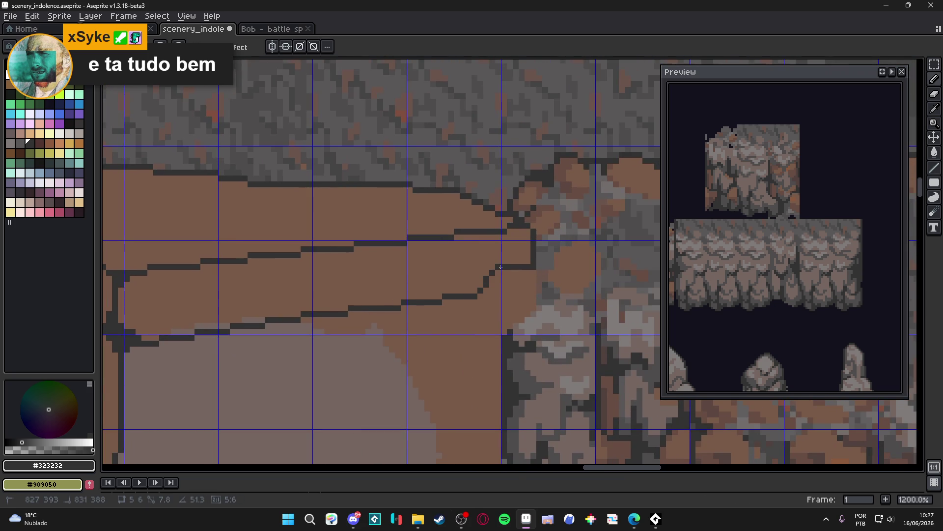
- Hide the pixel grid and lay a short brown line over part of the outline
scroll(451, 314, "down", 4)
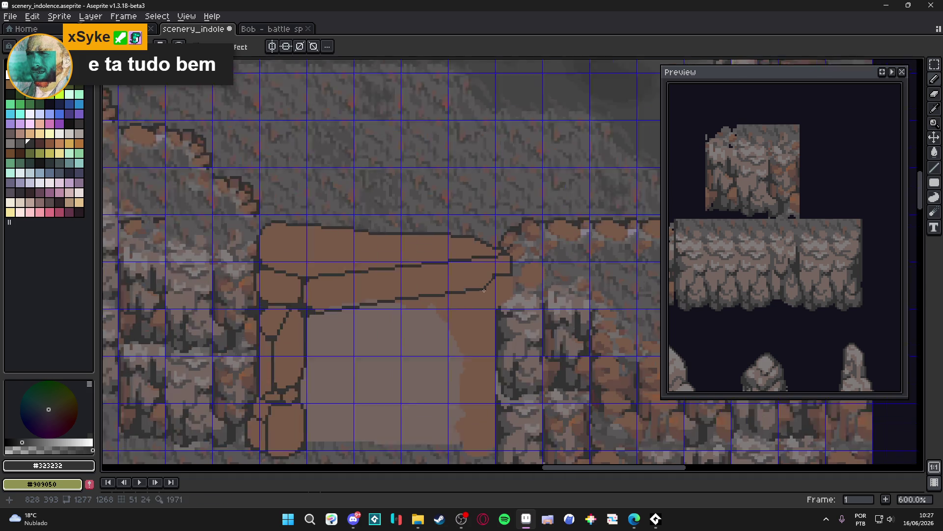
scroll(383, 308, "up", 4)
left_click(383, 308, "alt")
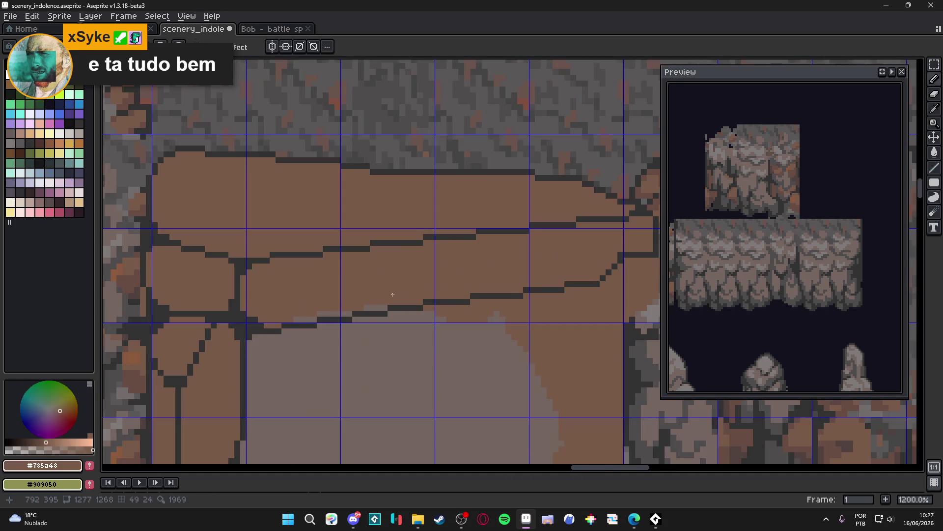
key("ctrl+'")
left_click_drag(350, 314, 320, 314)
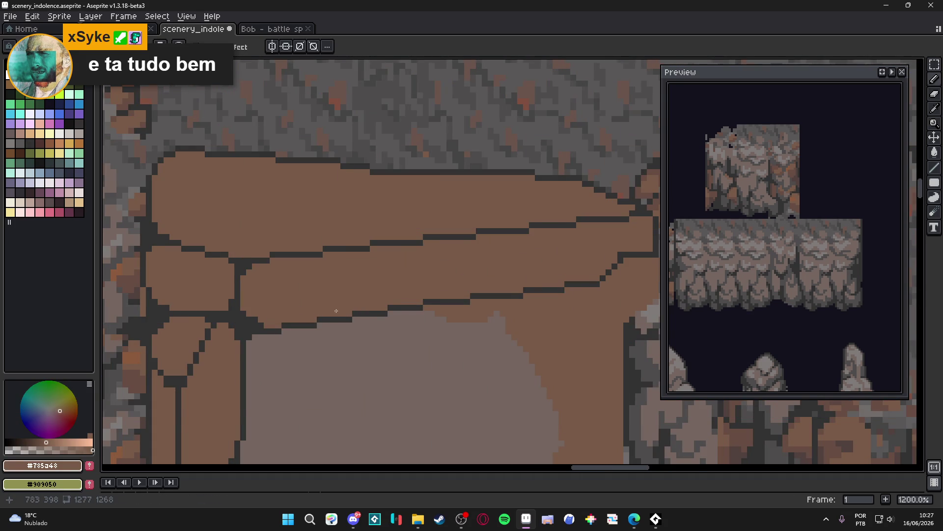
scroll(386, 322, "down", 4)
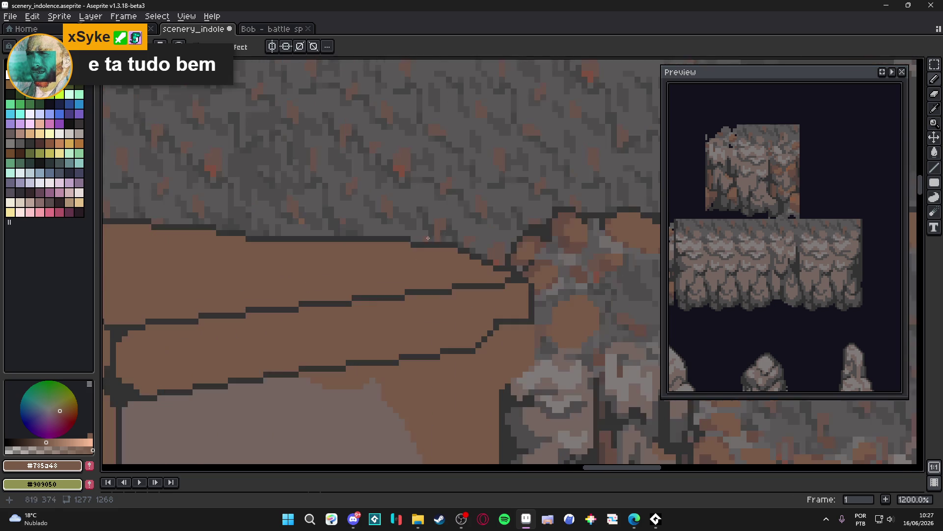
scroll(457, 240, "up", 4)
- With the Pencil in dark grey, dot single pixels to clean up the slab's upper outline
left_click(457, 240, "alt")
left_click_drag(455, 247, 529, 254)
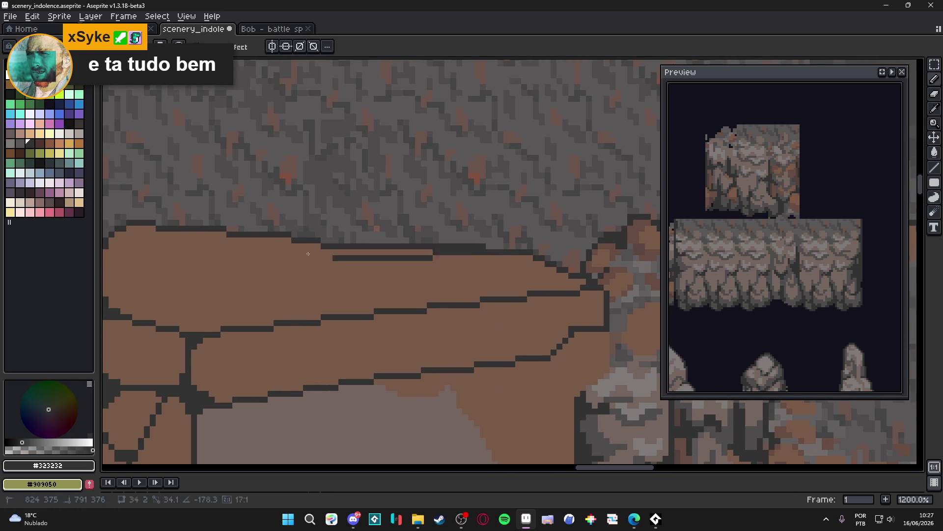
key("alt")
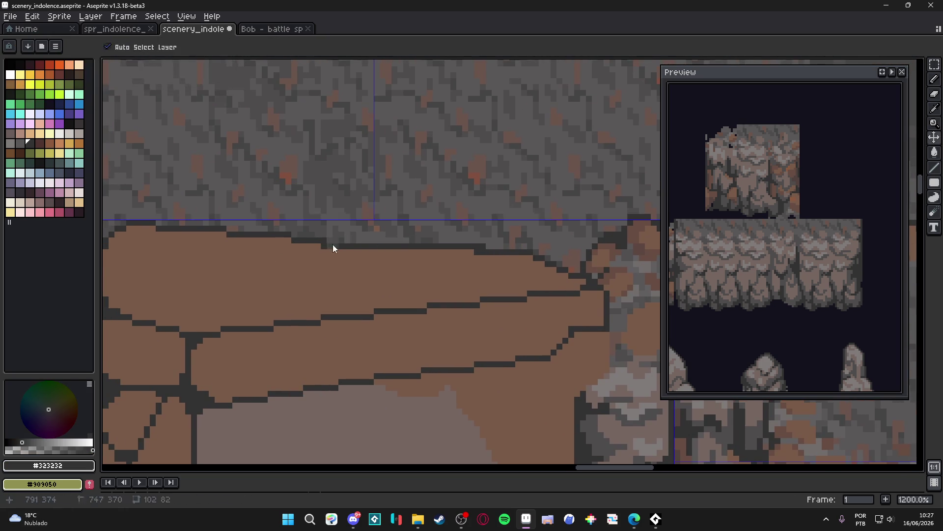
key("ctrl")
key("b")
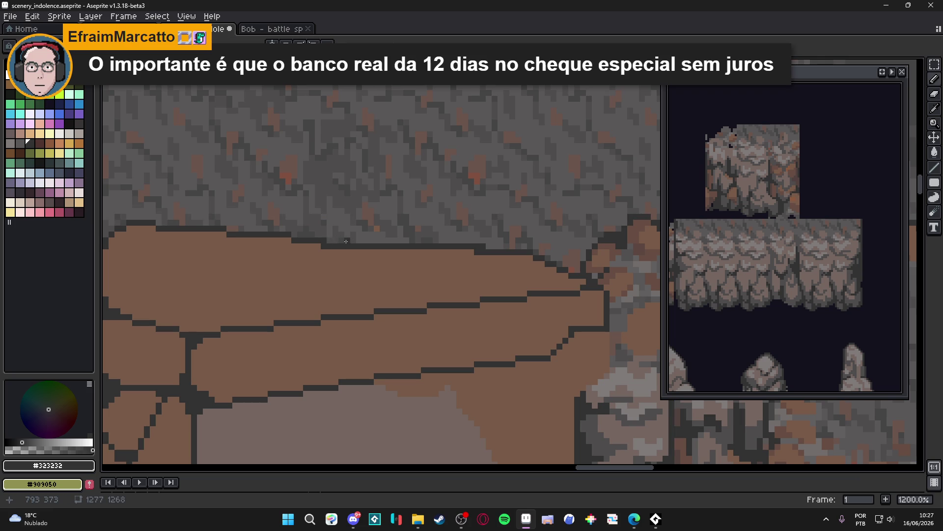
left_click(337, 251)
key("e")
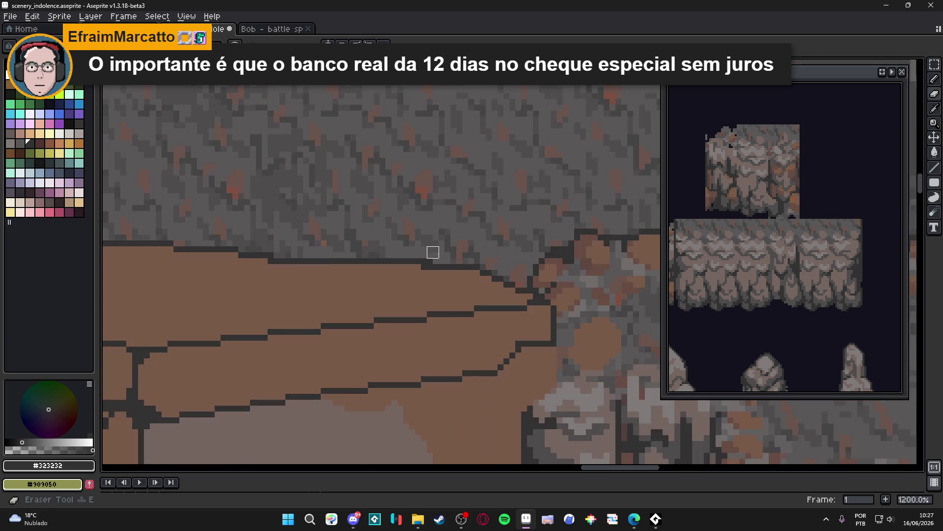
key("b")
scroll(428, 265, "down", 1)
scroll(425, 268, "up", 2)
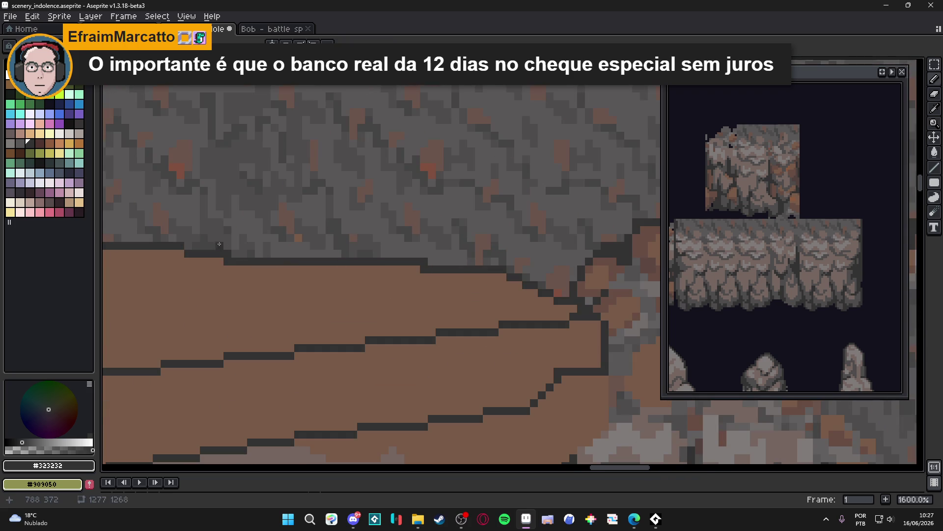
scroll(337, 210, "down", 4)
scroll(337, 210, "up", 4)
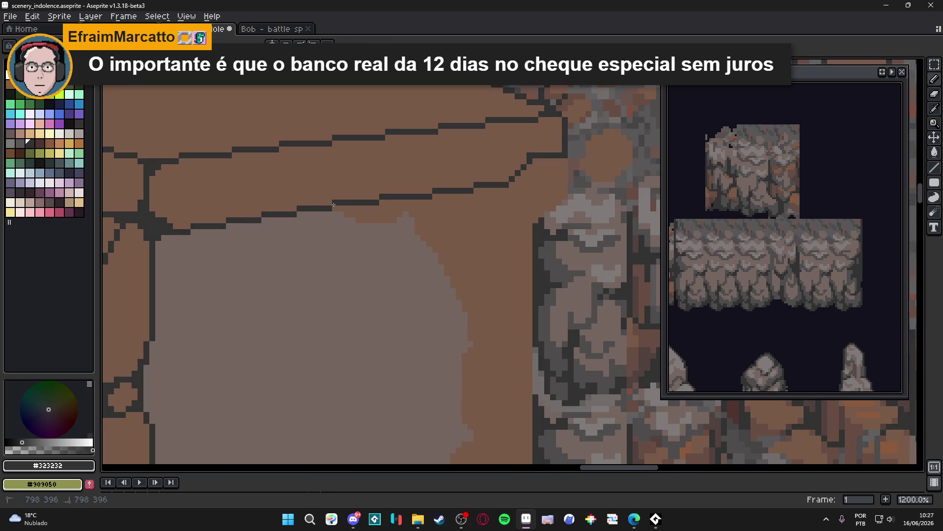
- Outline a new stone under the slab with dark stepped, horizontal and vertical pillar-edge segments
mouse_move(334, 205)
left_mouse_down()
mouse_move(336, 221)
mouse_move(363, 236)
mouse_move(420, 239)
left_mouse_up()
left_click(403, 231, "shift")
key("ctrl+z")
scroll(420, 239, "down", 5)
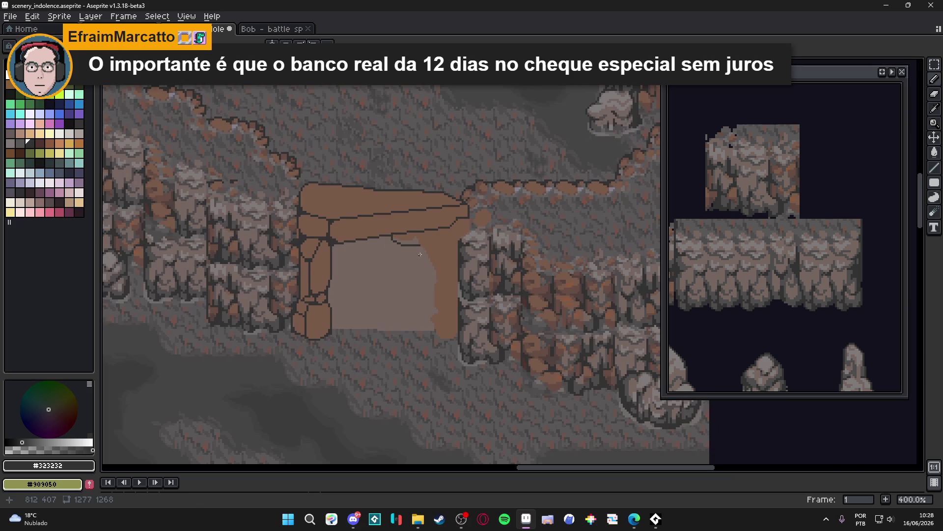
scroll(426, 264, "up", 3)
left_click(438, 280, "shift")
left_click(458, 281, "shift")
left_click(466, 281, "shift")
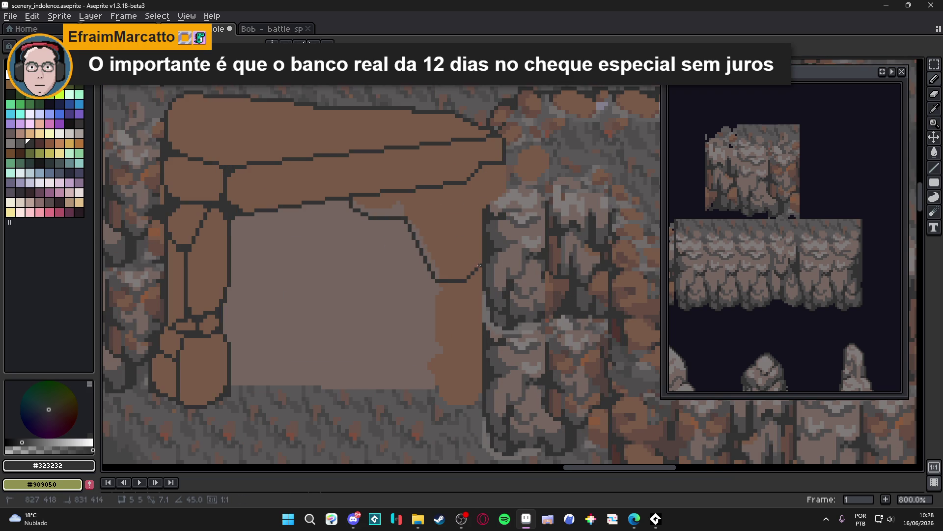
scroll(497, 192, "up", 3)
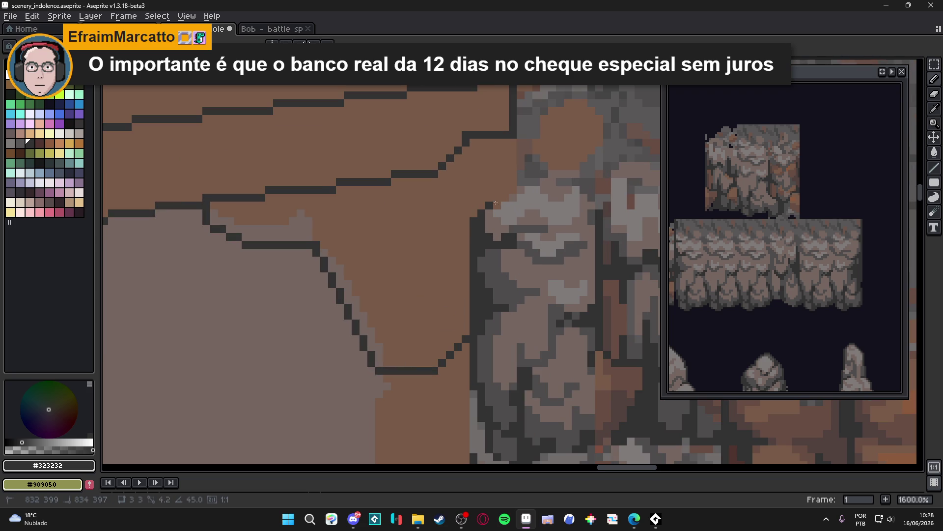
left_click_drag(516, 182, 517, 145)
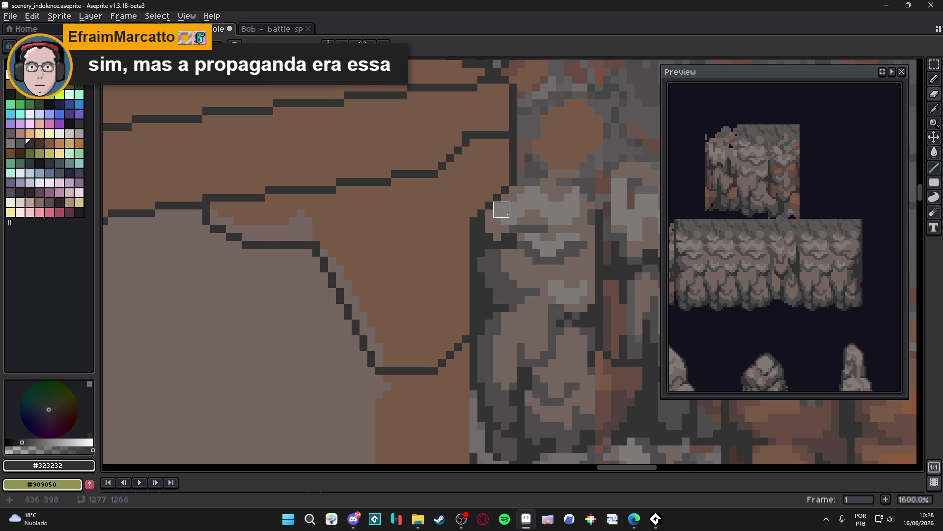
scroll(502, 209, "down", 3)
scroll(426, 243, "up", 3)
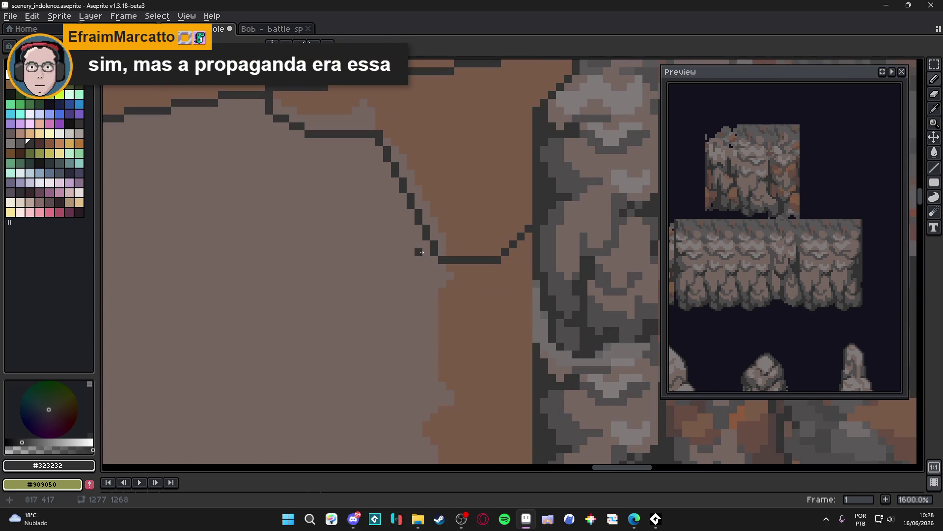
- Outline the rounded lower stone near the cave floor, then eyedrop the arch's brown
mouse_move(427, 236)
left_mouse_down()
mouse_move(410, 269)
mouse_move(412, 300)
mouse_move(449, 328)
left_mouse_up()
scroll(445, 330, "down", 3)
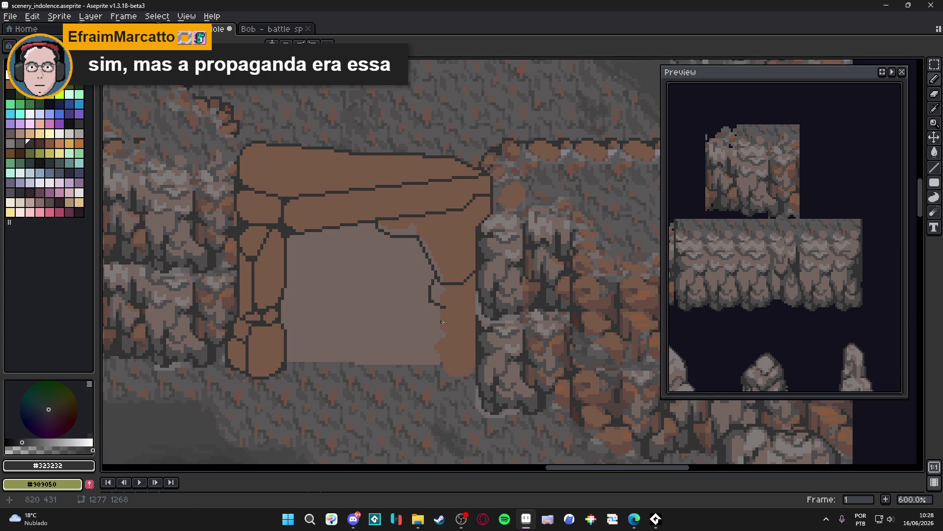
scroll(443, 322, "down", 3)
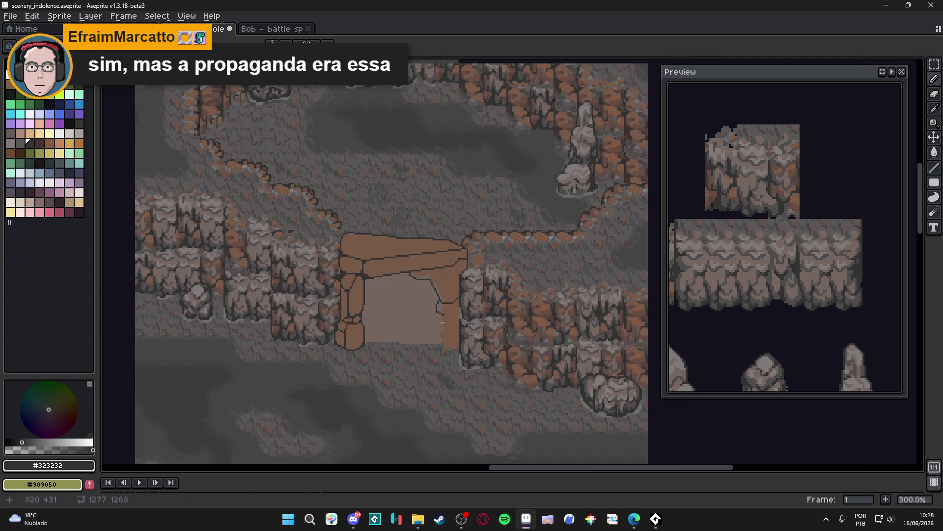
scroll(443, 321, "up", 6)
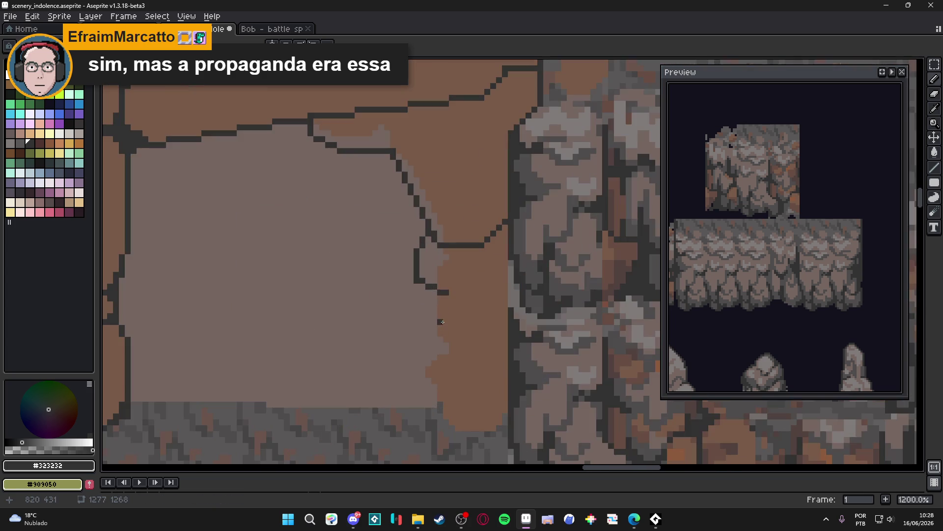
left_click(446, 350, "shift")
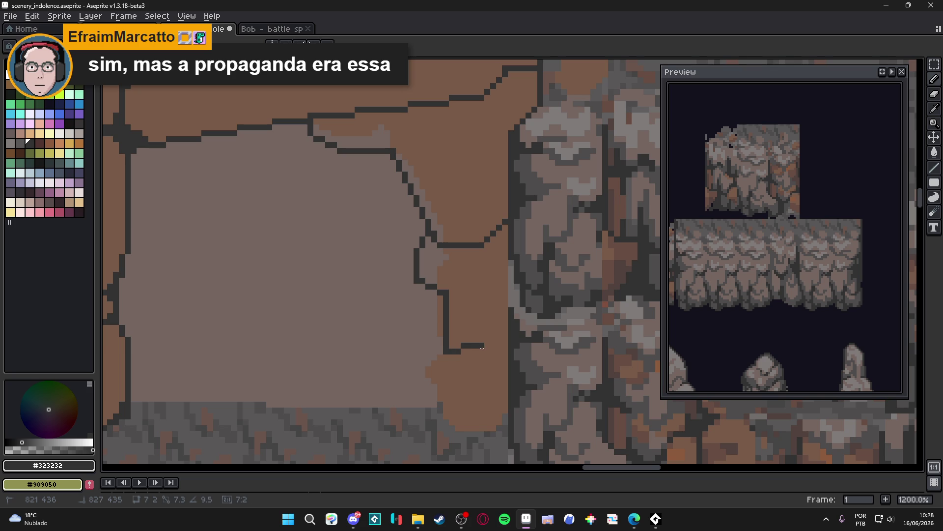
left_click(467, 362, "shift")
left_click(507, 362, "shift")
left_click(439, 351)
left_click(428, 371, "shift")
left_click(428, 386, "shift")
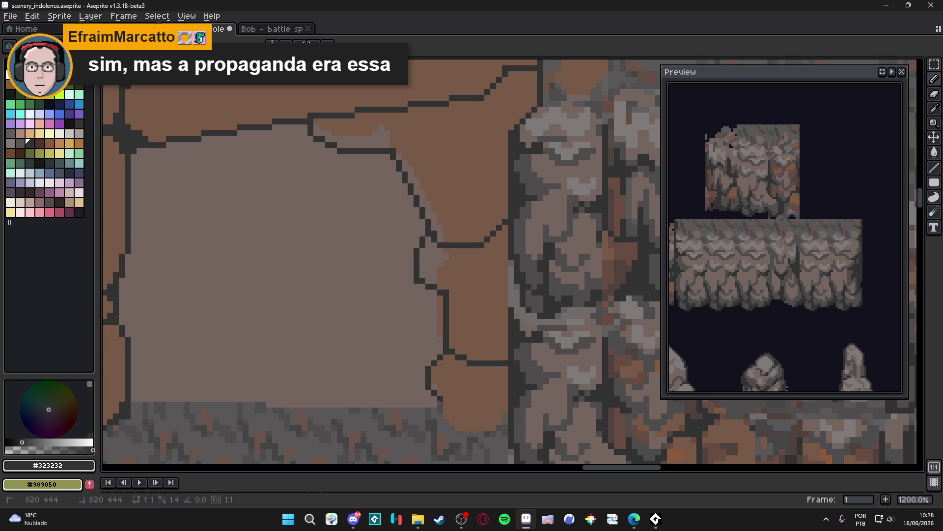
left_click(443, 409, "alt")
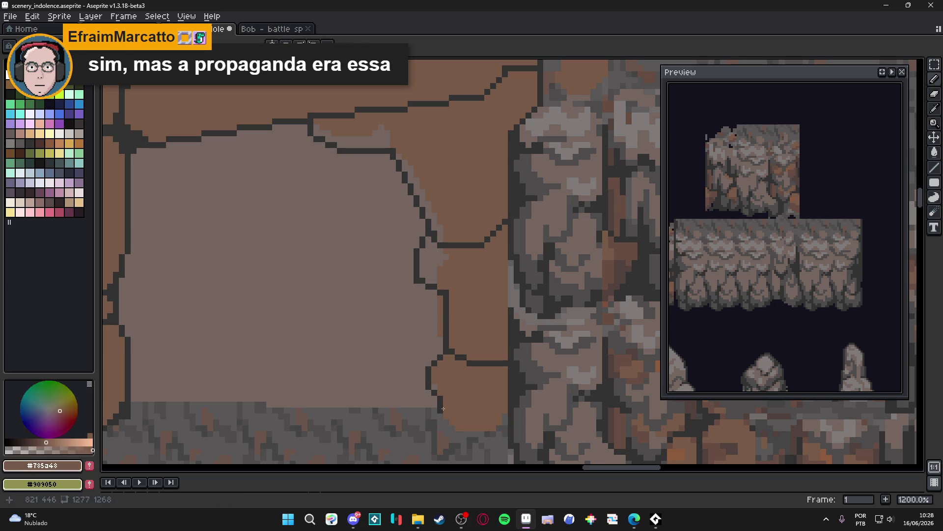
scroll(436, 385, "down", 5)
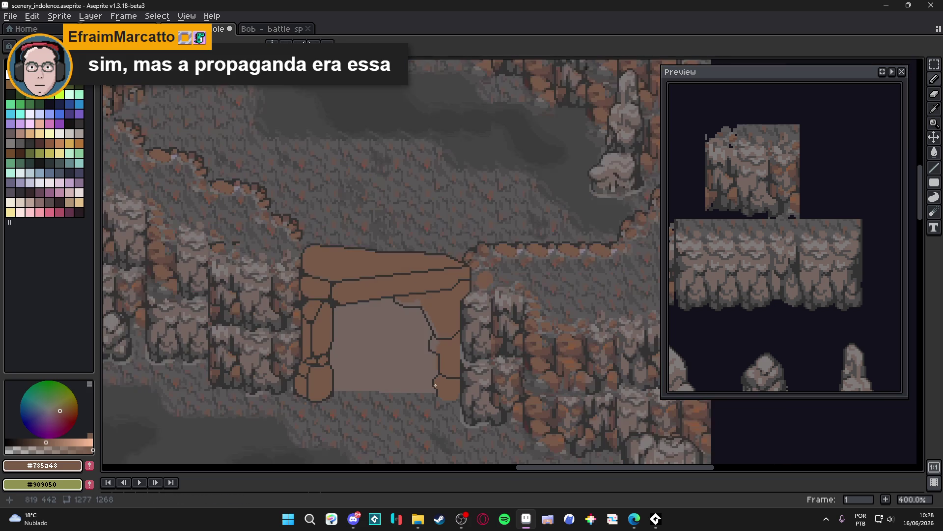
scroll(427, 376, "left", 1)
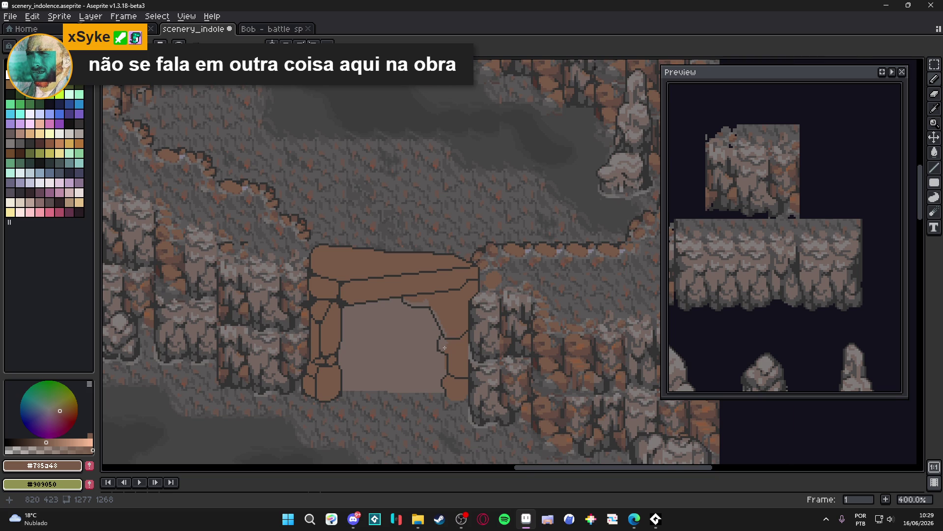
- Draw dark lines across the right pillar and give the new stone block its right edge
scroll(445, 349, "up", 8)
left_click(457, 368, "alt")
mouse_move(457, 369)
left_mouse_down()
mouse_move(538, 367)
mouse_move(575, 334)
left_mouse_up()
mouse_move(420, 291)
left_mouse_down()
mouse_move(536, 287)
mouse_move(570, 243)
left_mouse_up()
scroll(569, 242, "down", 5)
scroll(554, 280, "up", 4)
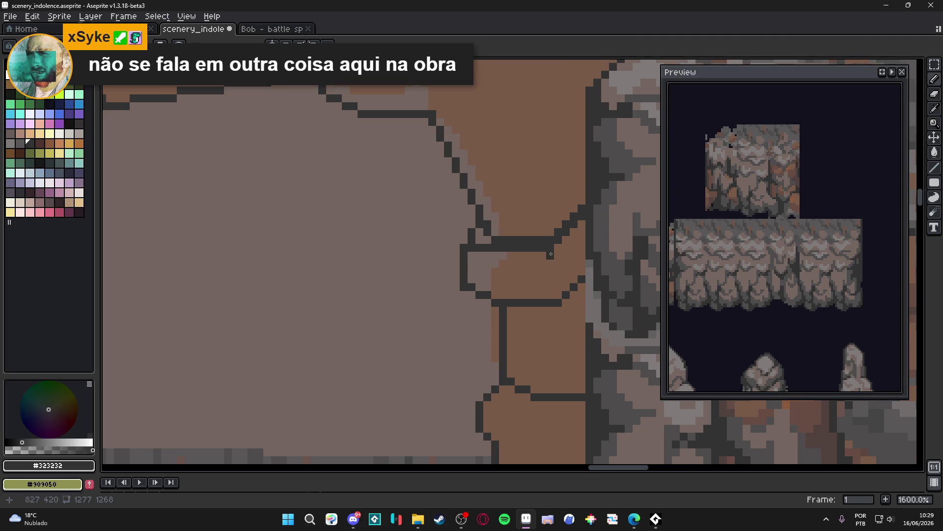
left_click_drag(549, 248, 560, 301)
scroll(561, 303, "down", 5)
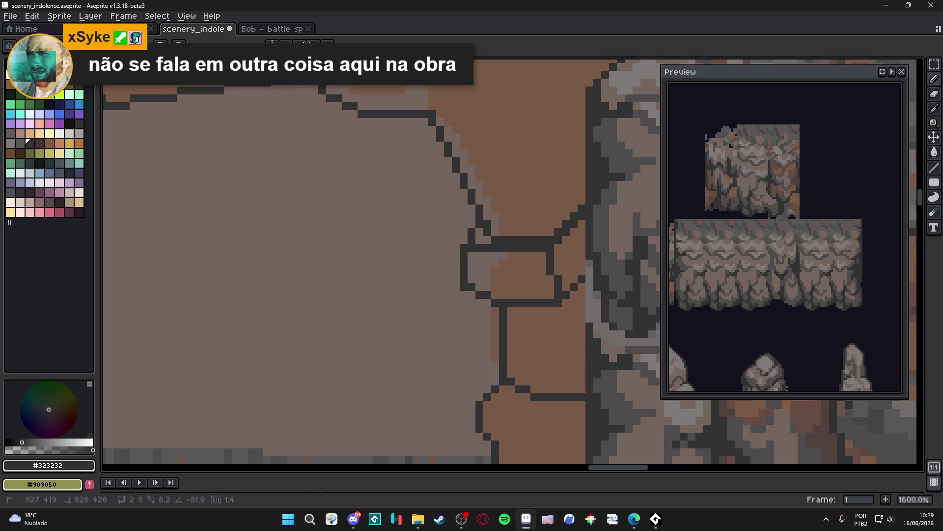
scroll(557, 310, "up", 4)
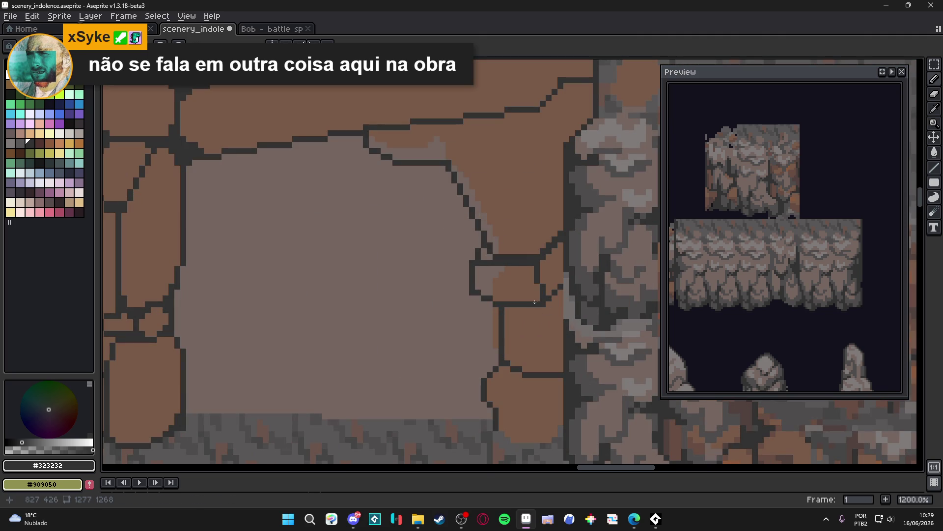
- Outline the lower pillar block's side and bottom and separate two stacked stones
left_click_drag(538, 302, 523, 373)
scroll(523, 373, "down", 4)
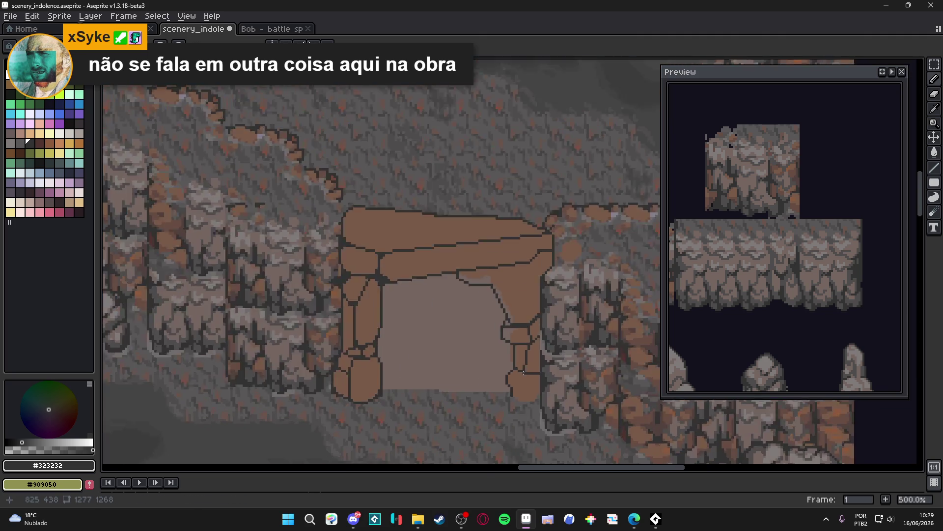
scroll(501, 390, "up", 4)
mouse_move(502, 400)
left_mouse_down()
mouse_move(558, 399)
mouse_move(568, 383)
left_mouse_up()
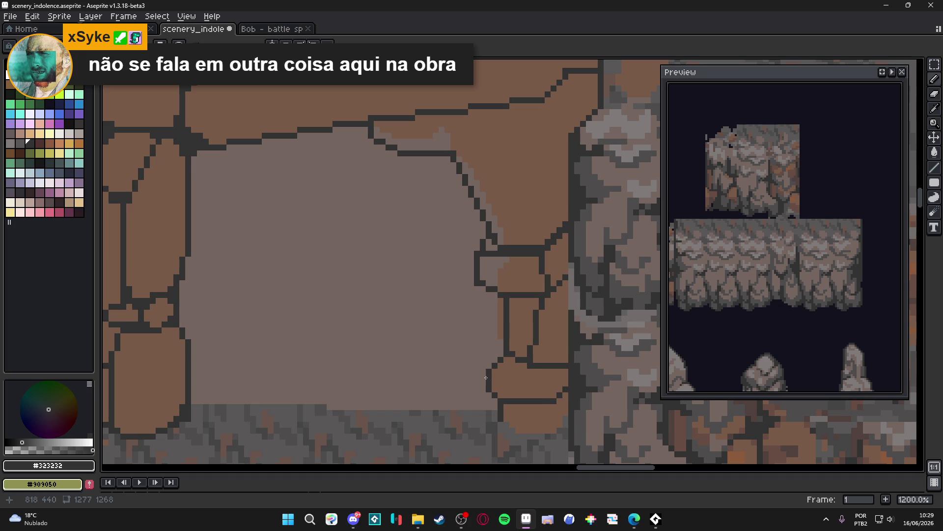
left_click_drag(491, 373, 538, 374)
scroll(531, 373, "down", 4)
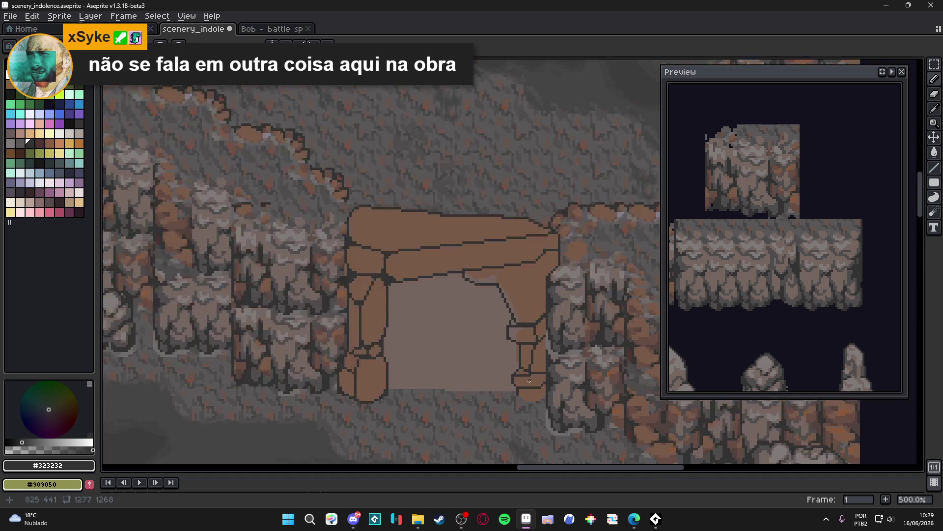
scroll(522, 376, "up", 5)
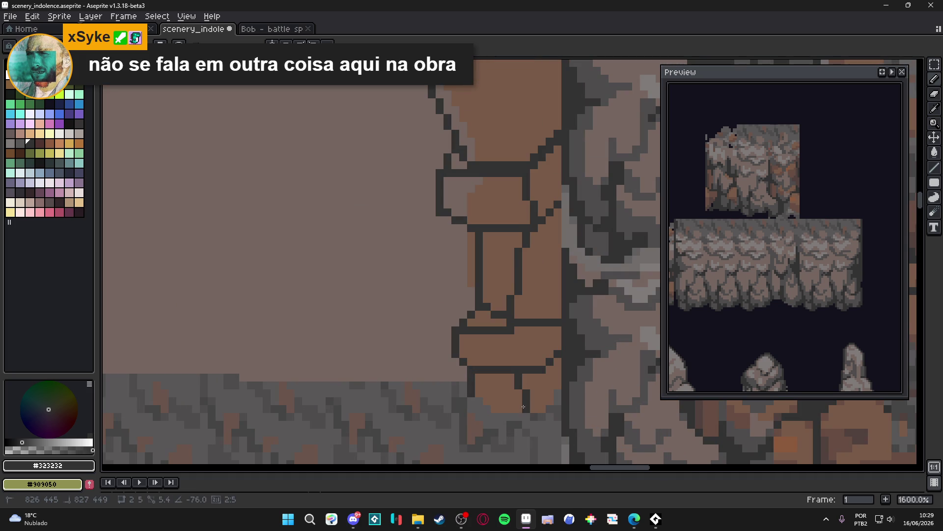
- Zoom around to review the finished arch outline, then switch back to the browser
scroll(522, 377, "down", 5)
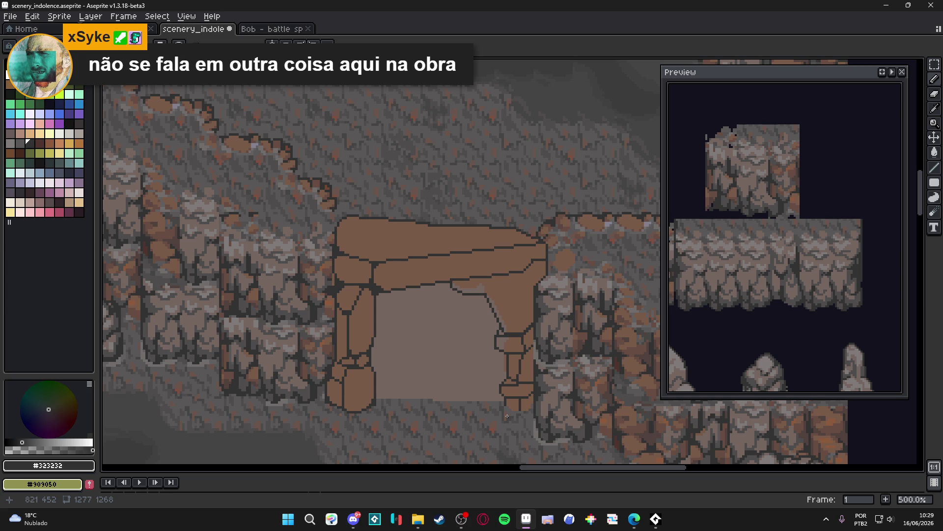
scroll(507, 416, "down", 2)
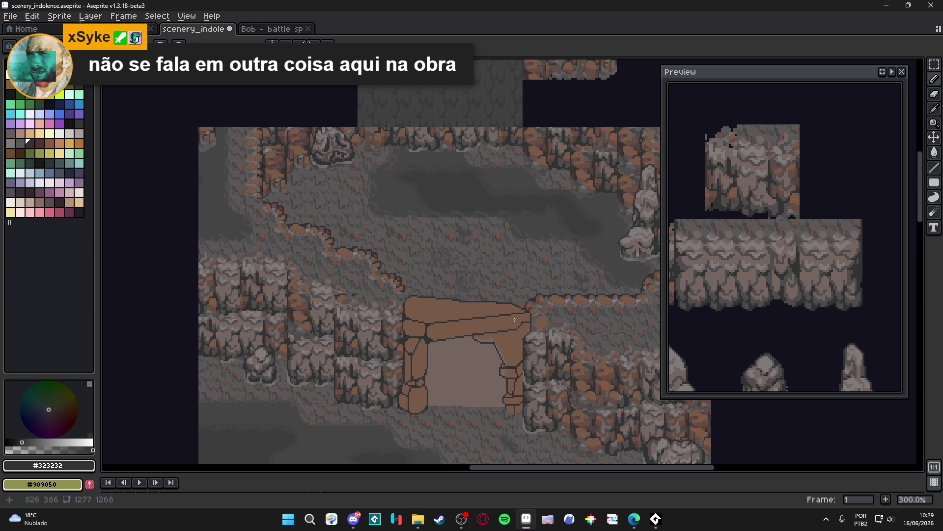
scroll(514, 319, "down", 1)
scroll(514, 319, "up", 4)
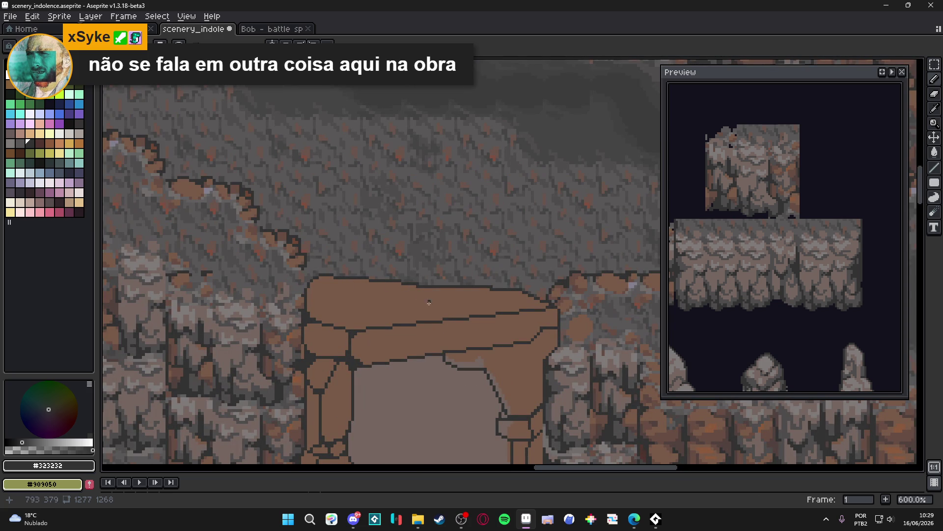
scroll(384, 288, "up", 2)
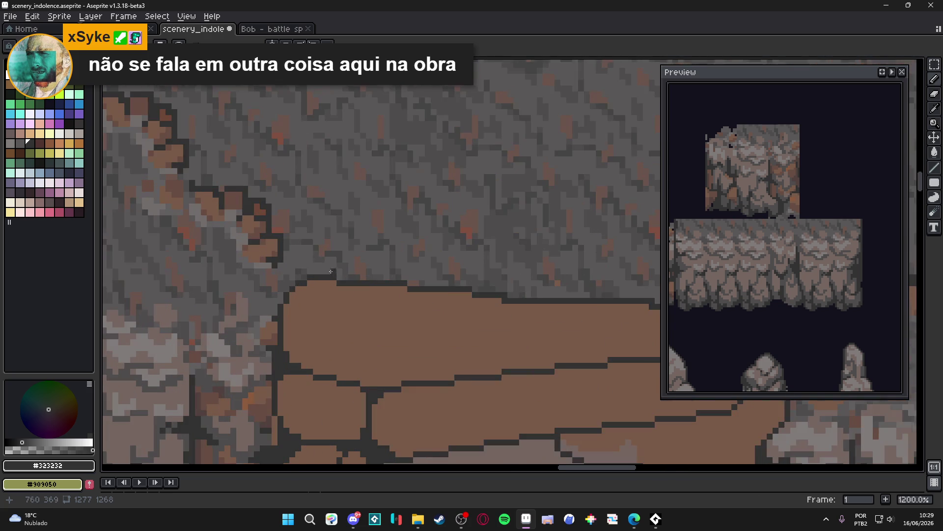
scroll(381, 270, "down", 3)
scroll(378, 256, "up", 1)
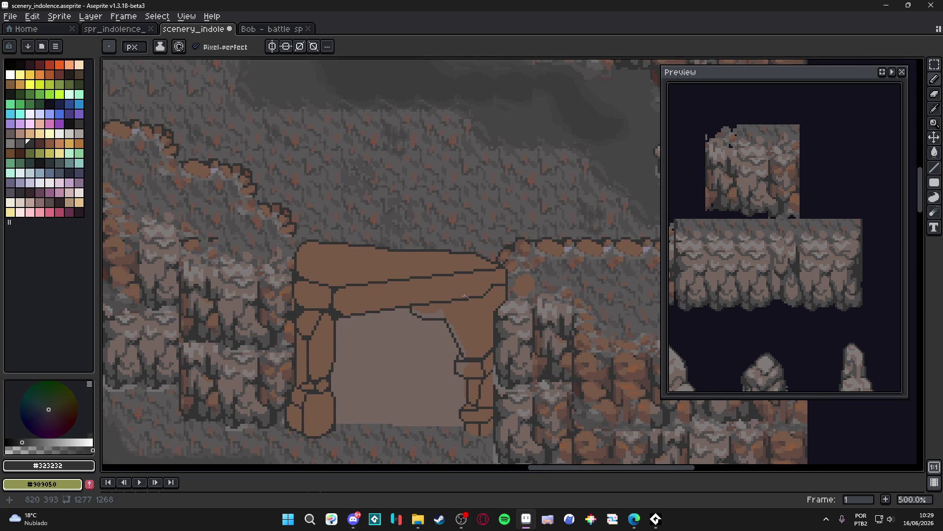
key("alt+Tab")
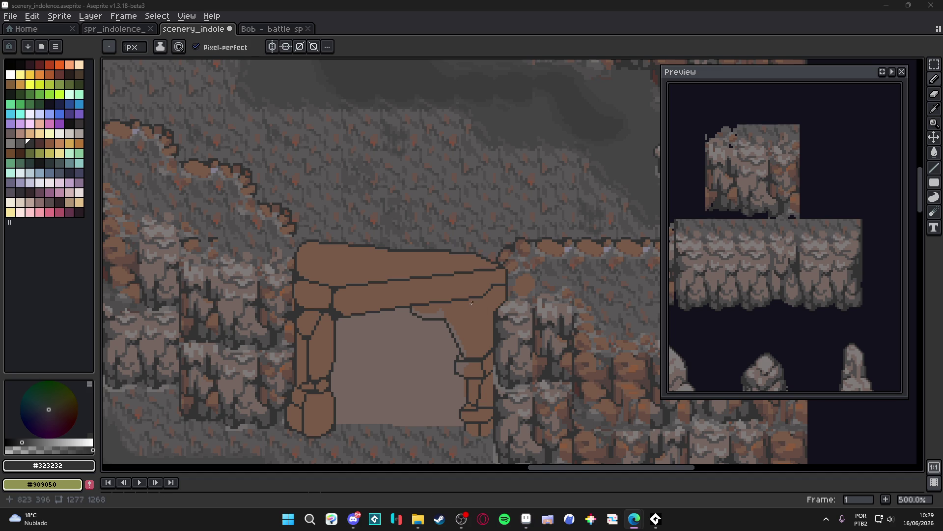
scroll(472, 304, "up", 4)
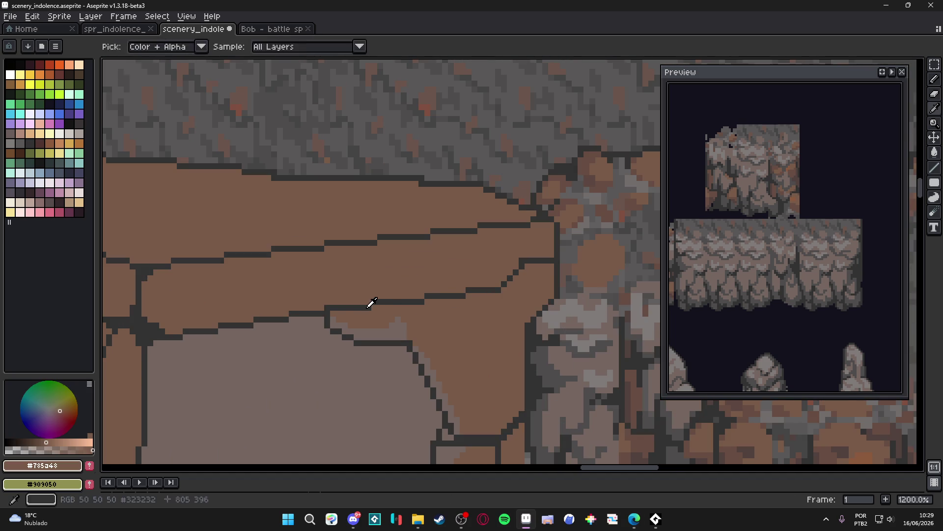
- Fill the light strips under the arch with brown #785d48, using a Contiguous-only bucket fill
scroll(411, 320, "down", 2)
scroll(411, 320, "up", 2)
key("g")
left_click(411, 319, "alt")
left_click(275, 389)
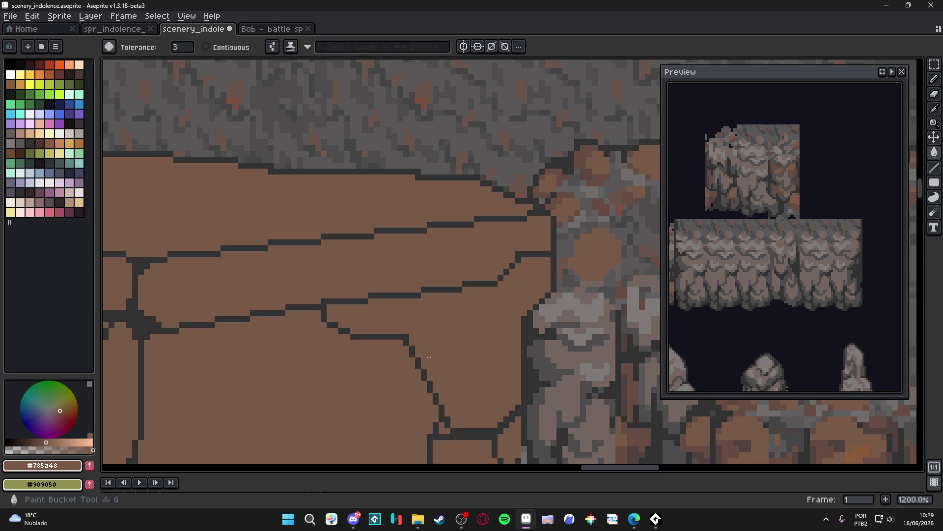
key("ctrl+z")
left_click(206, 47)
left_click(401, 332)
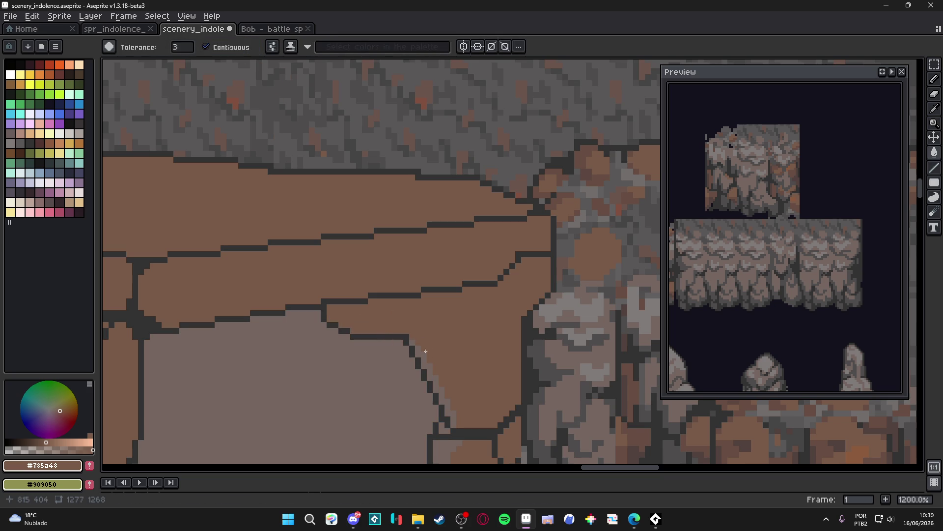
left_click(430, 367)
- Fill the dark strip beside the right pillar with the light cave grey #756661
scroll(431, 367, "down", 3)
scroll(430, 368, "up", 3)
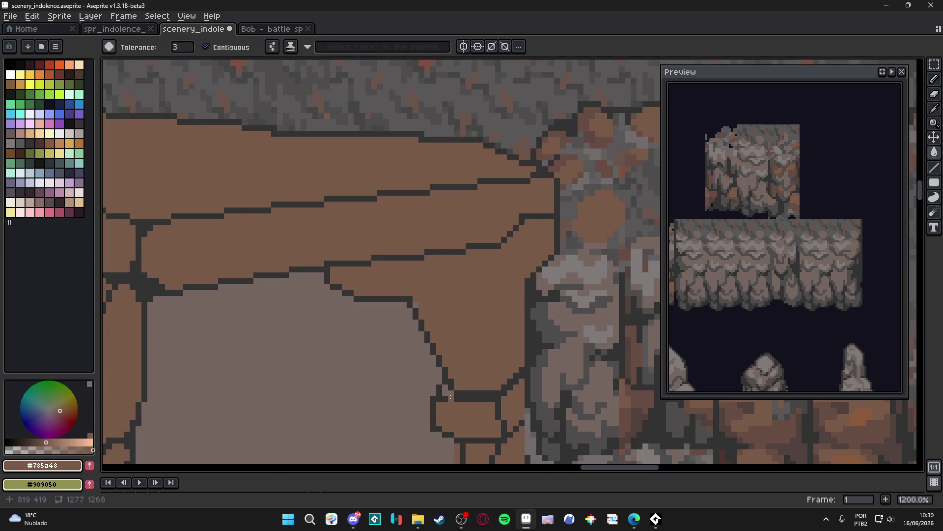
scroll(438, 366, "down", 4)
scroll(439, 366, "up", 4)
left_click(440, 352, "alt")
left_click(446, 344)
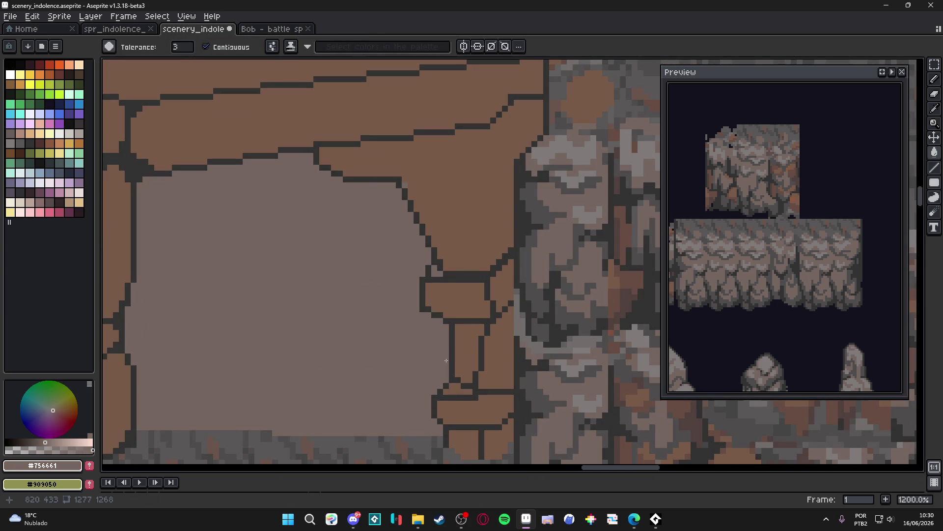
key("b")
scroll(430, 274, "down", 4)
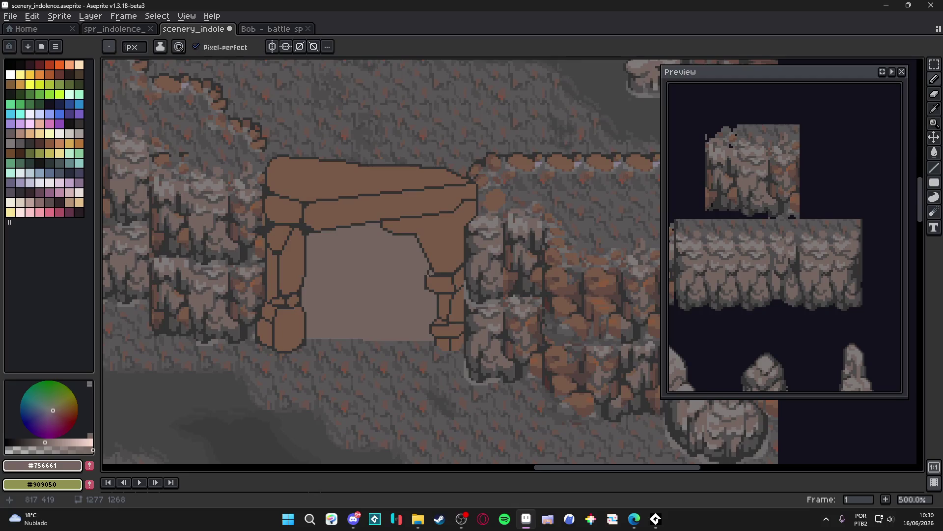
scroll(428, 274, "down", 2)
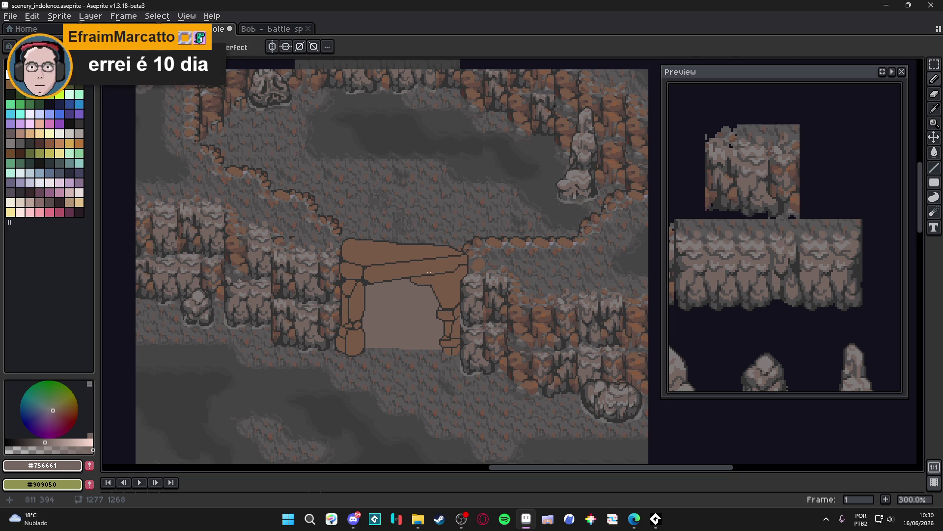
- Paint over the stray dark outline on the arch's upper right in brown
scroll(425, 274, "up", 6)
left_click(522, 248, "alt")
mouse_move(563, 240)
left_mouse_down()
mouse_move(579, 240)
mouse_move(526, 270)
mouse_move(355, 285)
left_mouse_up()
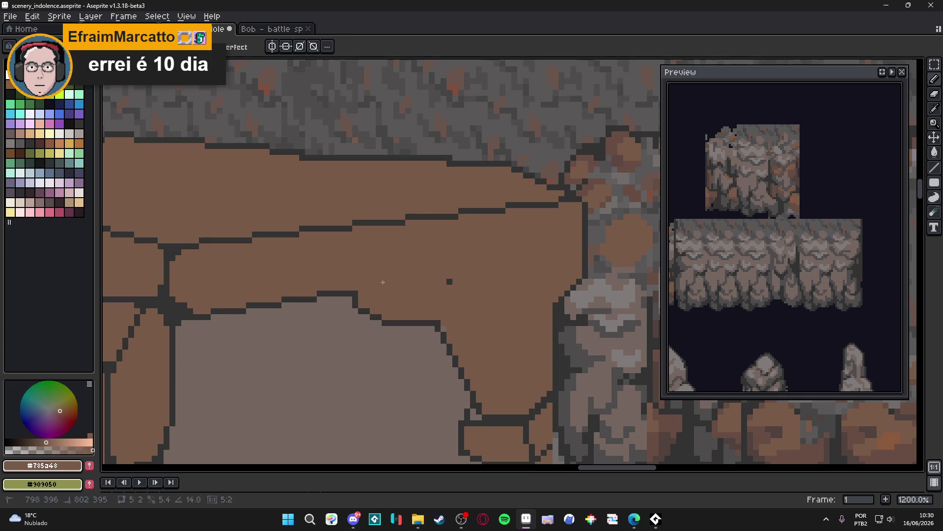
left_click(447, 283)
scroll(446, 286, "down", 5)
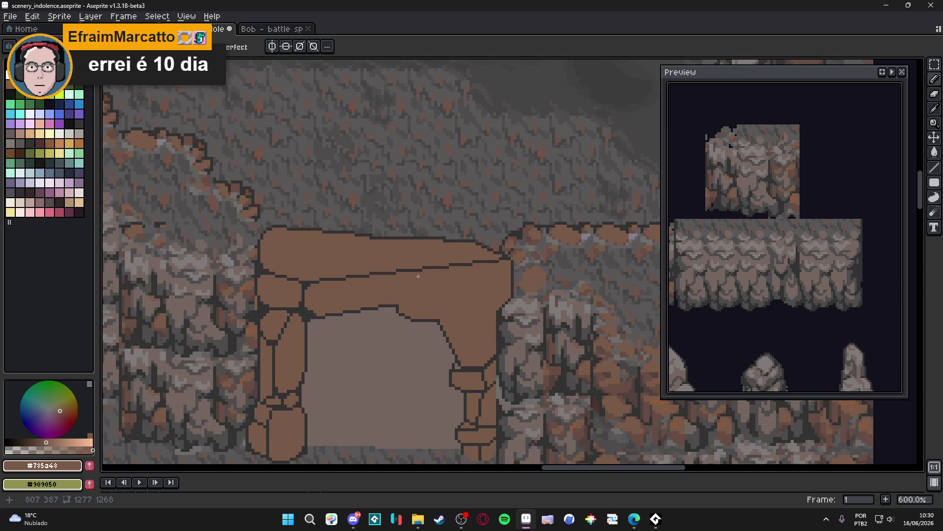
scroll(374, 275, "up", 5)
- Draw a dark crack across the arch top, extending it down toward the right
left_click(301, 281, "alt")
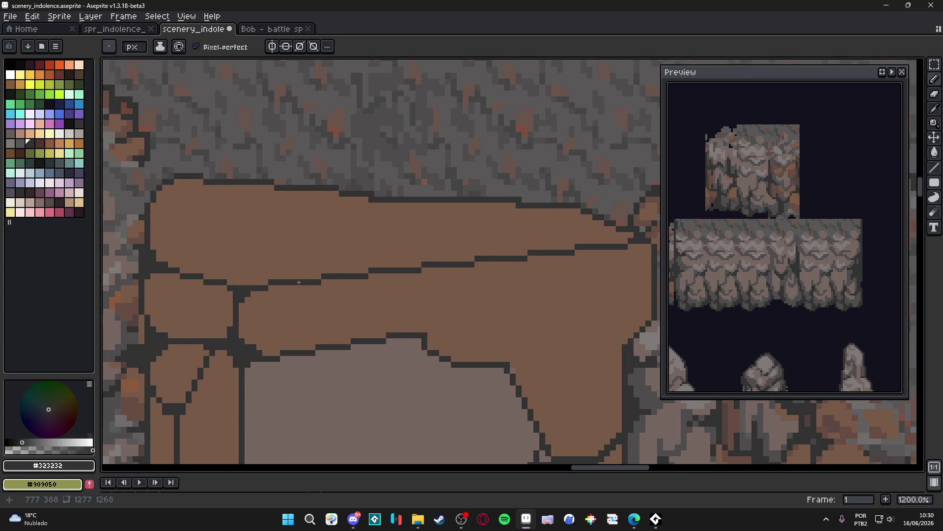
scroll(289, 279, "down", 2)
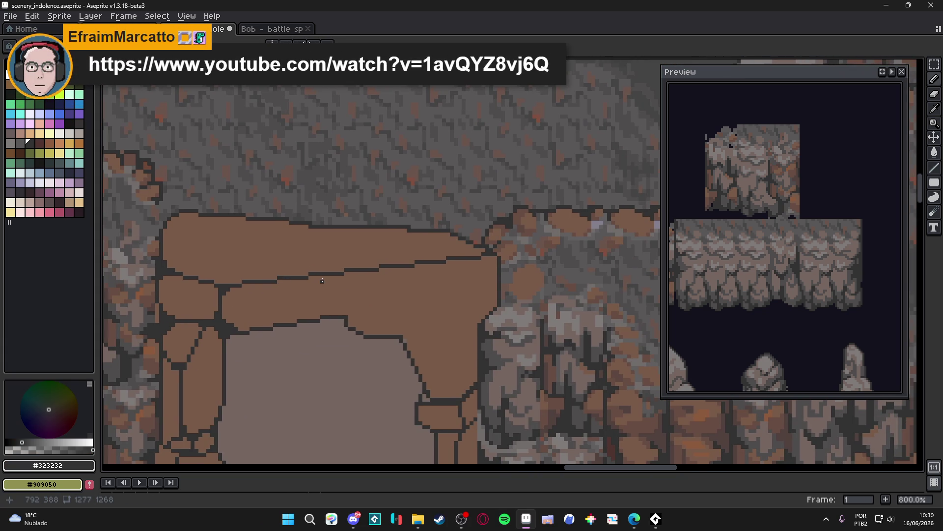
scroll(322, 280, "down", 2)
scroll(322, 281, "up", 3)
mouse_move(306, 289)
left_mouse_down()
mouse_move(464, 285)
mouse_move(539, 244)
mouse_move(532, 248)
left_mouse_up()
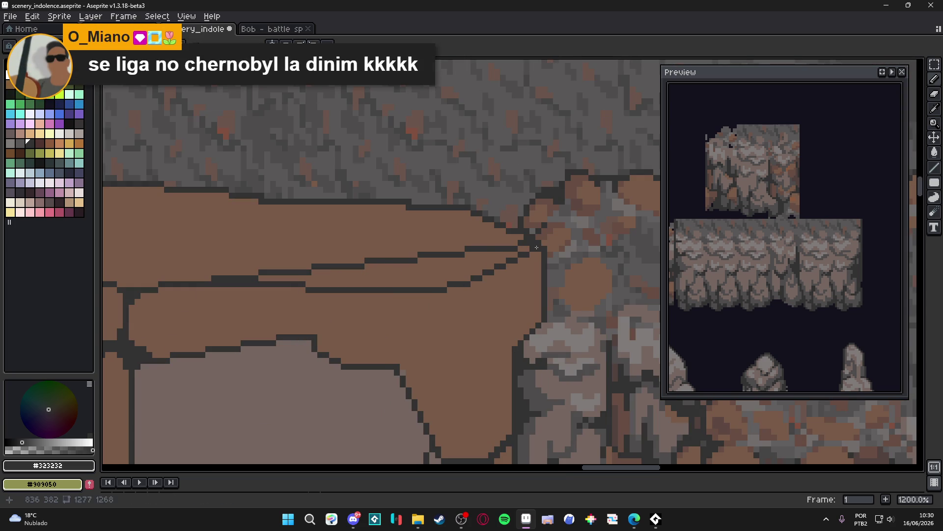
scroll(532, 249, "down", 5)
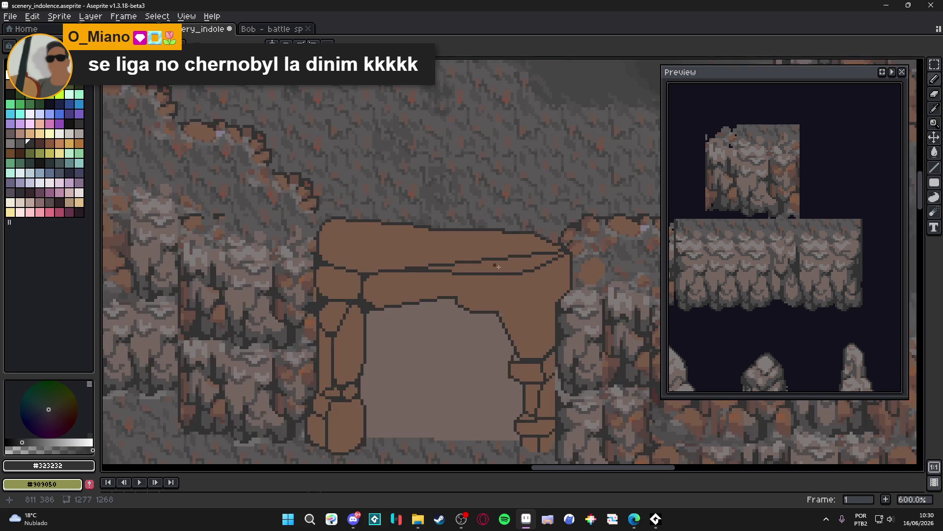
scroll(517, 270, "up", 5)
left_click_drag(513, 271, 578, 331)
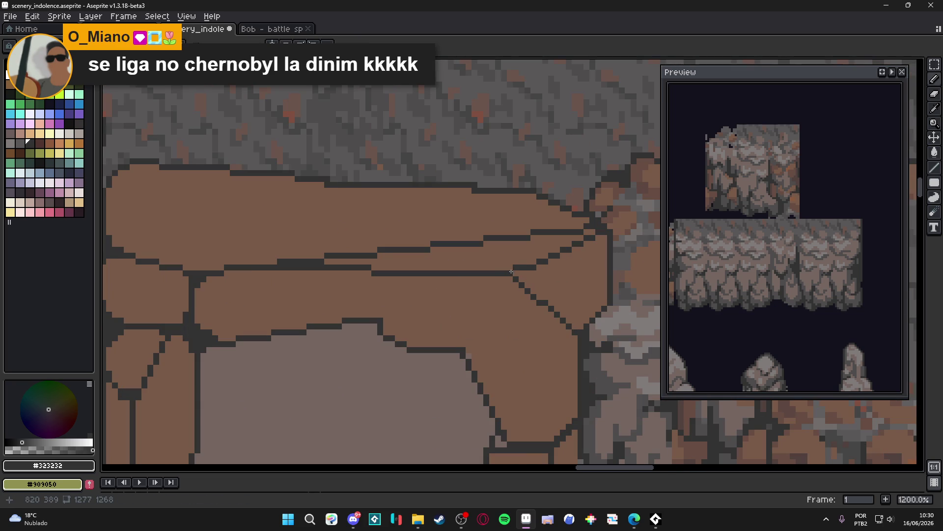
left_click_drag(510, 272, 467, 347)
scroll(499, 350, "down", 4)
key("ctrl+z")
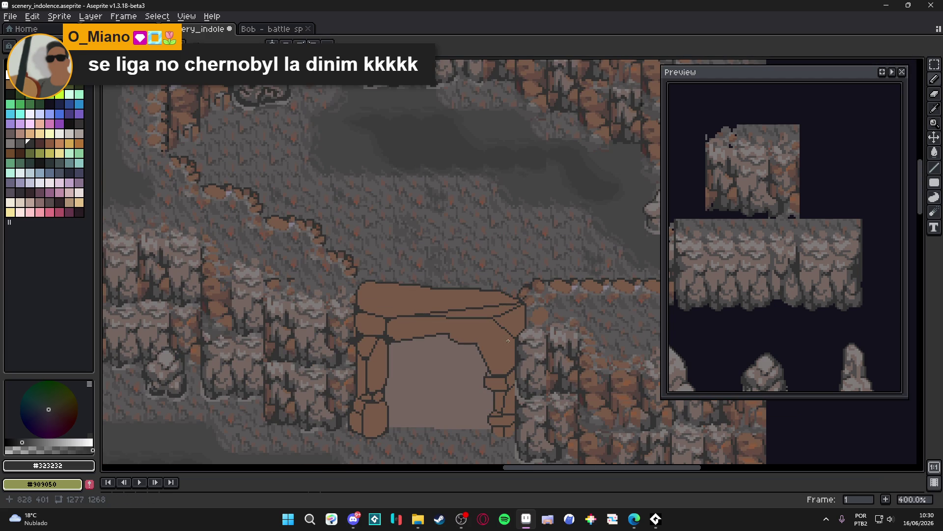
- Add a dark crack running down the arch's upper right
scroll(500, 350, "down", 1)
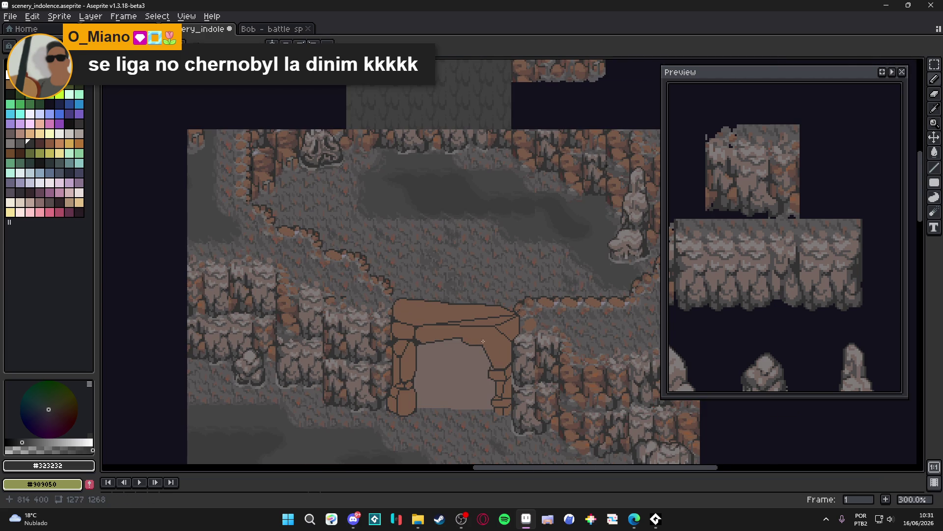
scroll(489, 344, "up", 7)
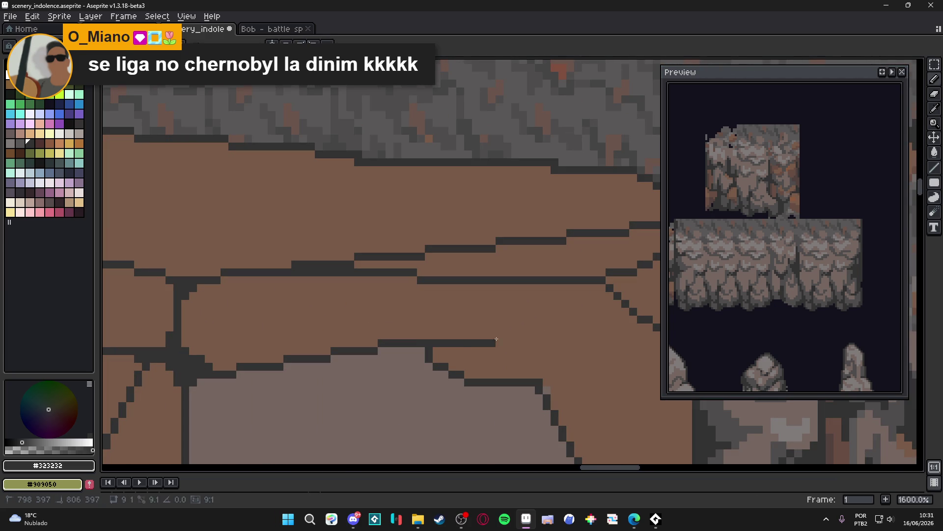
scroll(502, 348, "down", 3)
scroll(501, 347, "down", 3)
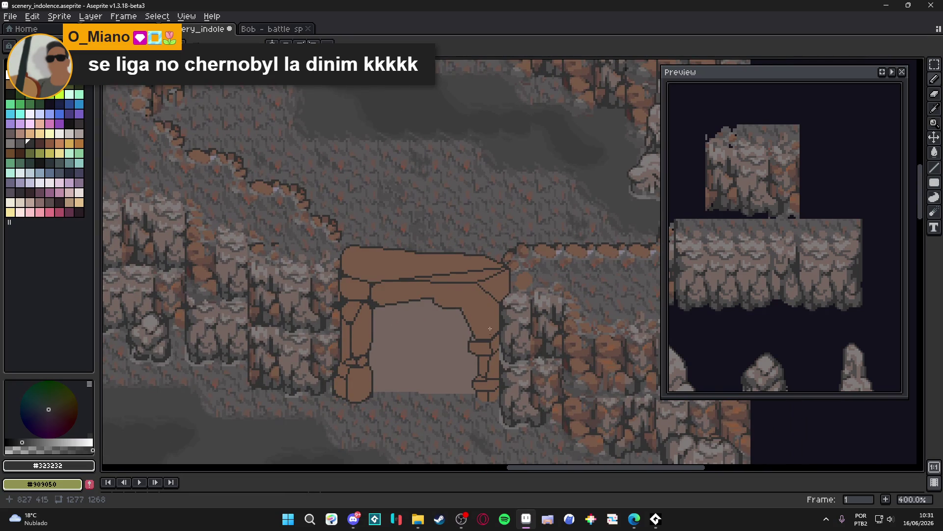
scroll(489, 337, "up", 6)
left_click_drag(481, 240, 489, 284)
scroll(488, 332, "down", 4)
scroll(487, 336, "down", 1)
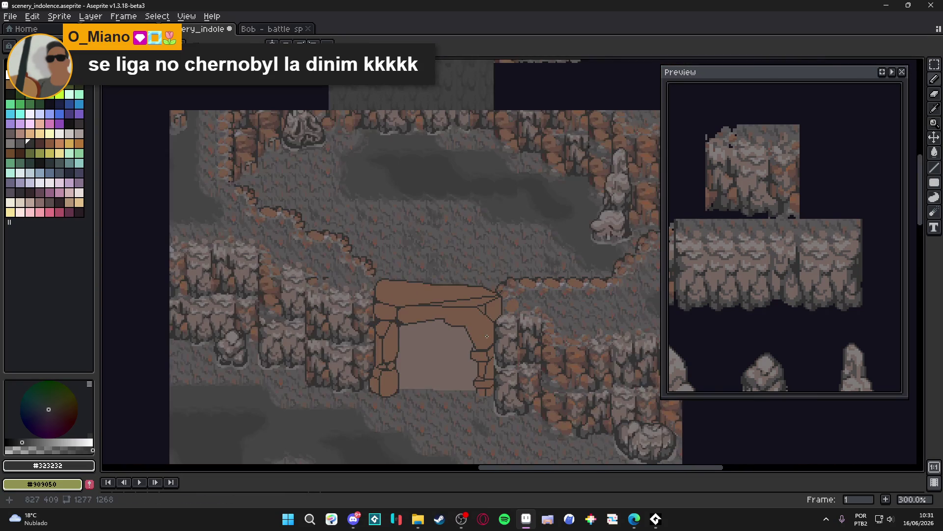
scroll(488, 307, "up", 6)
- Touch up the vertical crack, covering short dark segments in brown and redrawing its line
left_click(478, 306, "alt")
mouse_move(474, 318)
left_mouse_down()
mouse_move(455, 319)
mouse_move(482, 313)
mouse_move(480, 346)
mouse_move(484, 324)
left_mouse_up()
left_click(481, 344, "alt")
left_click(479, 339, "alt")
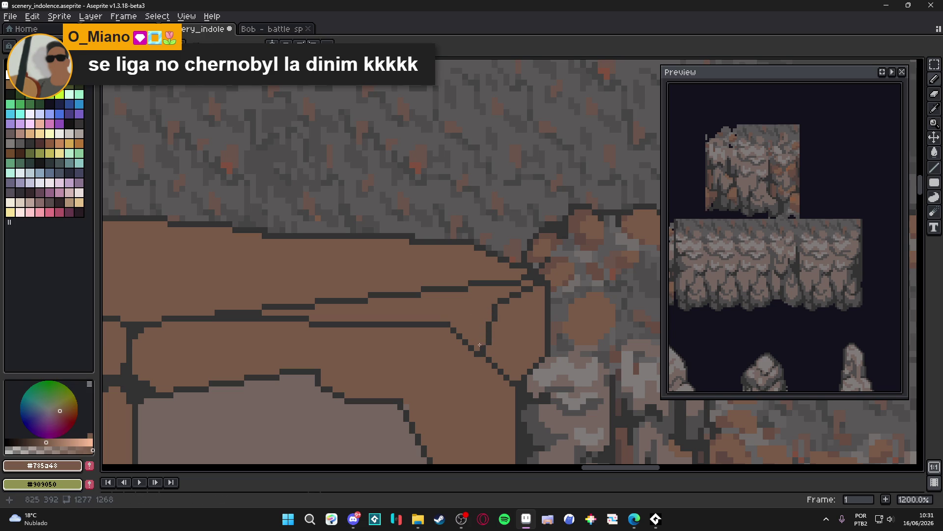
left_click(485, 343, "alt")
left_click_drag(484, 349, 493, 300)
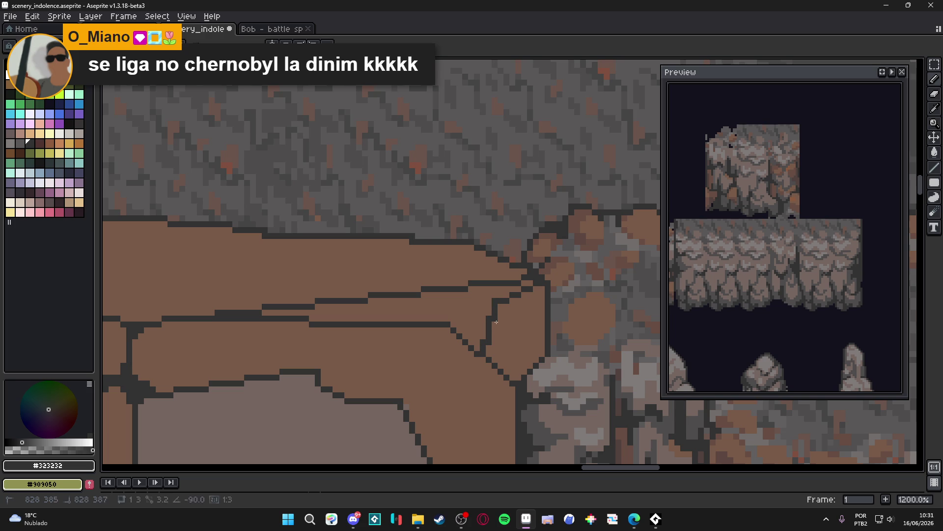
left_click(492, 339, "alt")
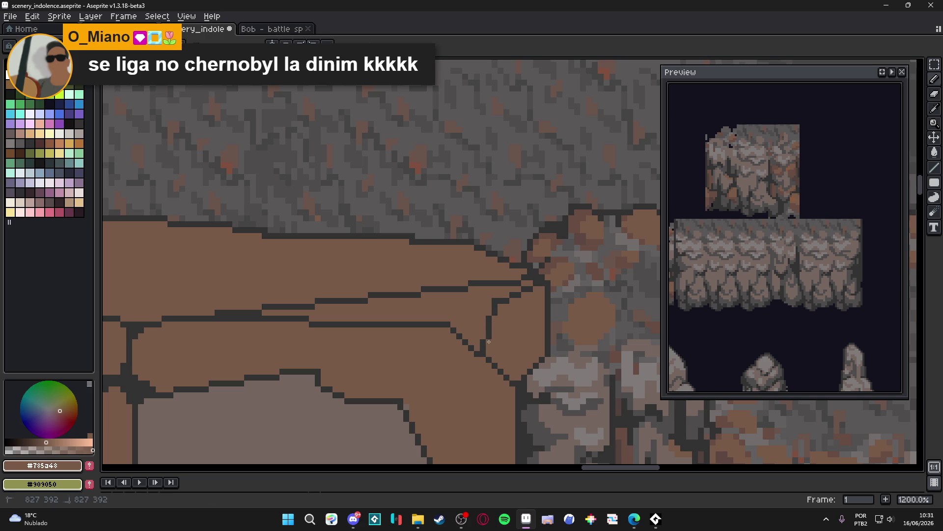
scroll(492, 339, "down", 4)
scroll(488, 341, "up", 4)
left_click(455, 322, "alt")
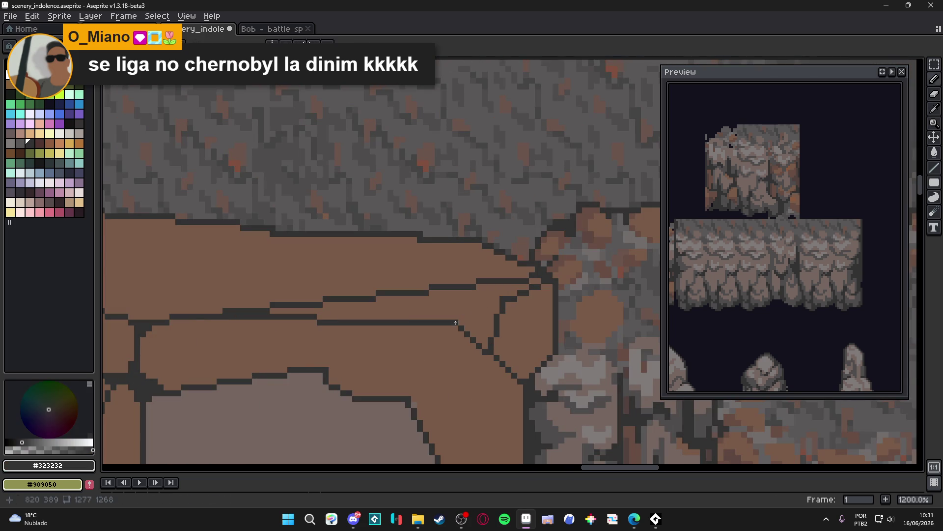
scroll(454, 322, "down", 3)
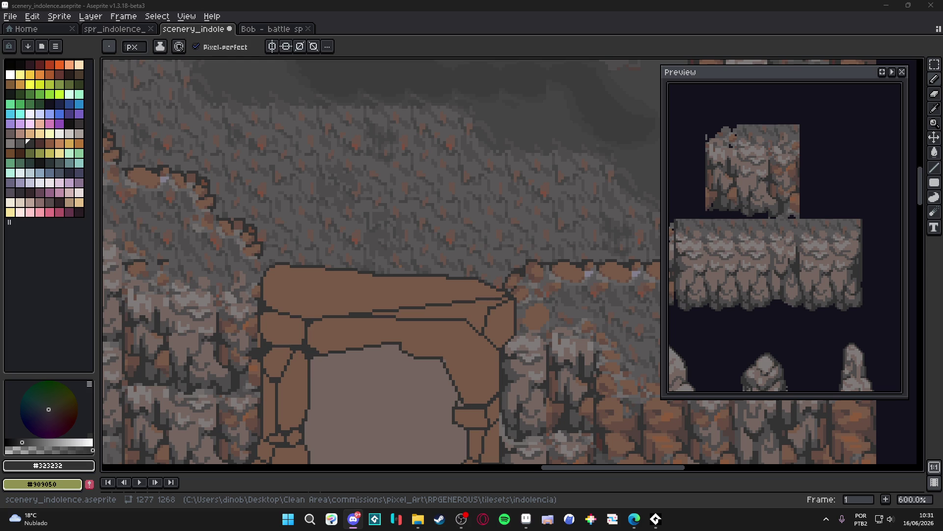
- Paint over the thick dark crack line across the arch with brown
key("alt+Tab")
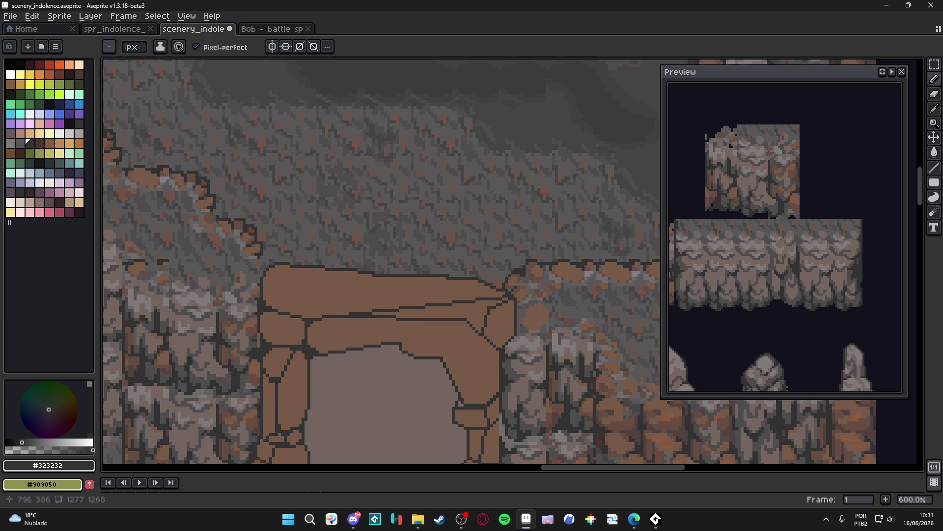
scroll(324, 293, "up", 3)
left_click(490, 301, "alt")
mouse_move(244, 320)
left_mouse_down()
mouse_move(495, 297)
mouse_move(474, 297)
left_mouse_up()
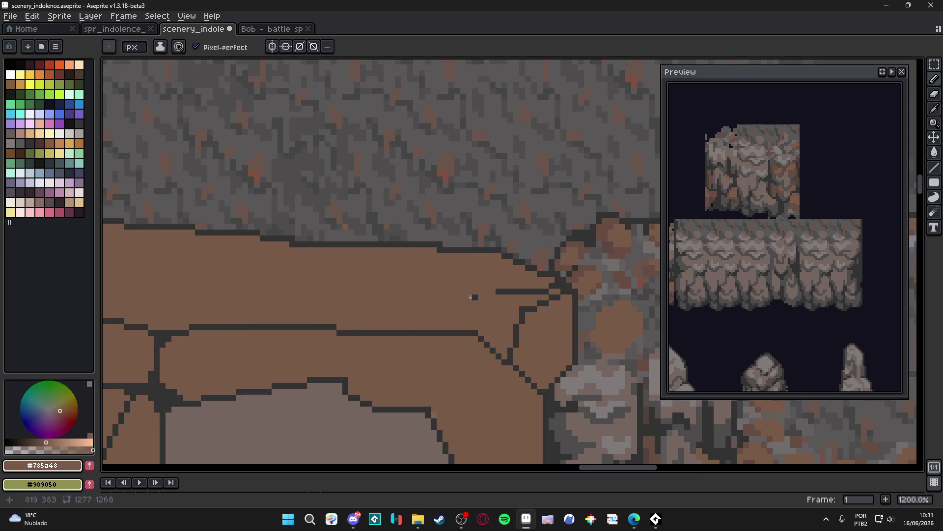
left_click(510, 290, "alt")
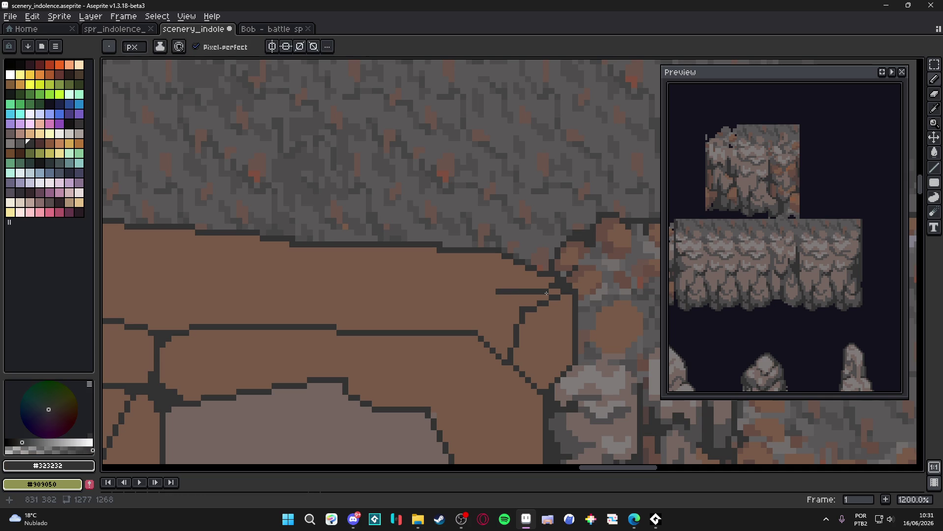
left_click(557, 284, "alt")
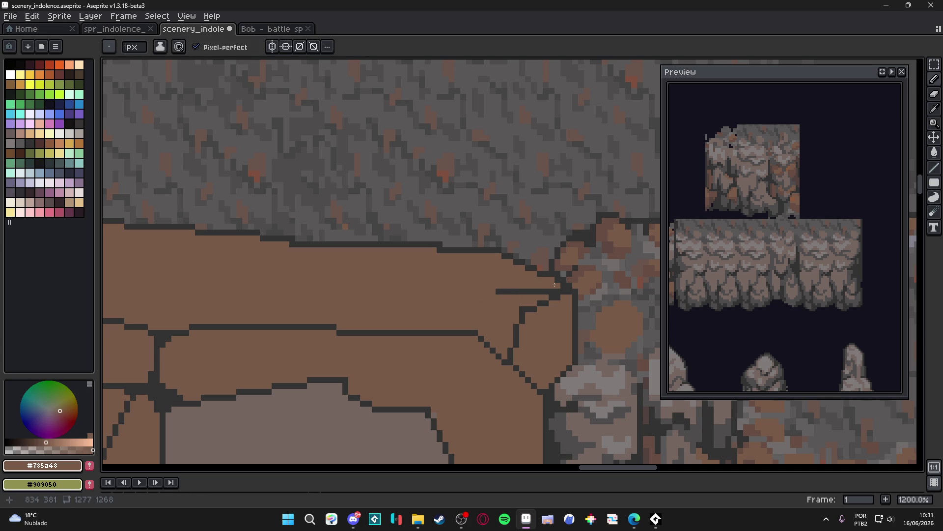
- Draw a new thin dark diagonal crack and a crack across the arch's top band
scroll(558, 284, "down", 3)
scroll(560, 297, "up", 3)
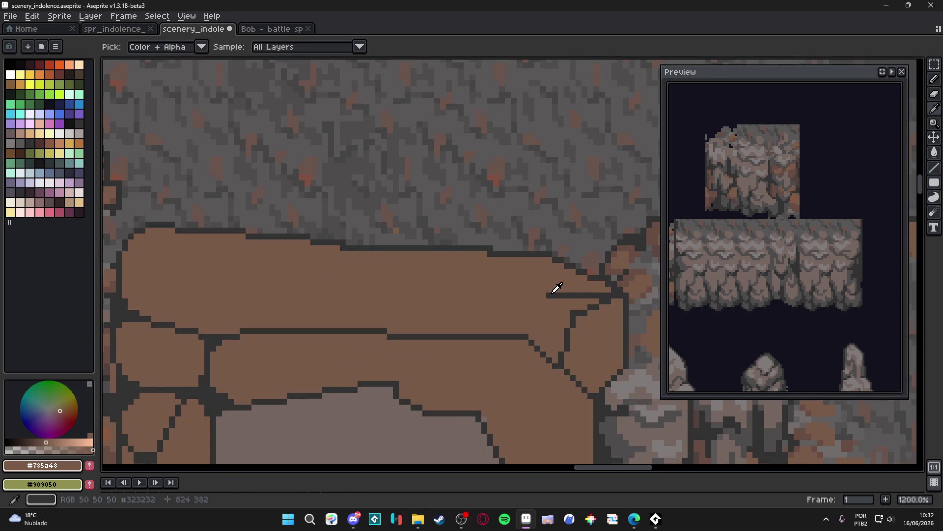
left_click(552, 291, "alt")
left_click(524, 337, "shift")
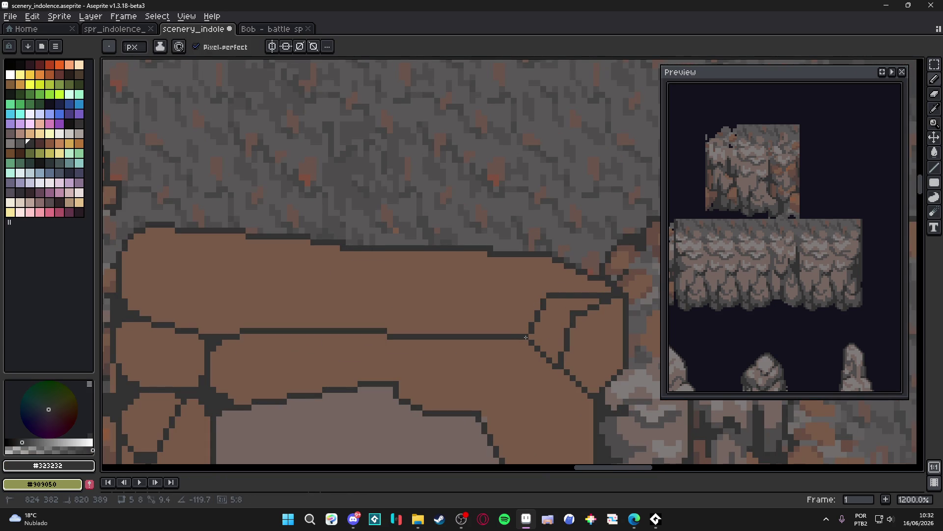
scroll(527, 316, "down", 2)
left_click_drag(492, 313, 568, 311)
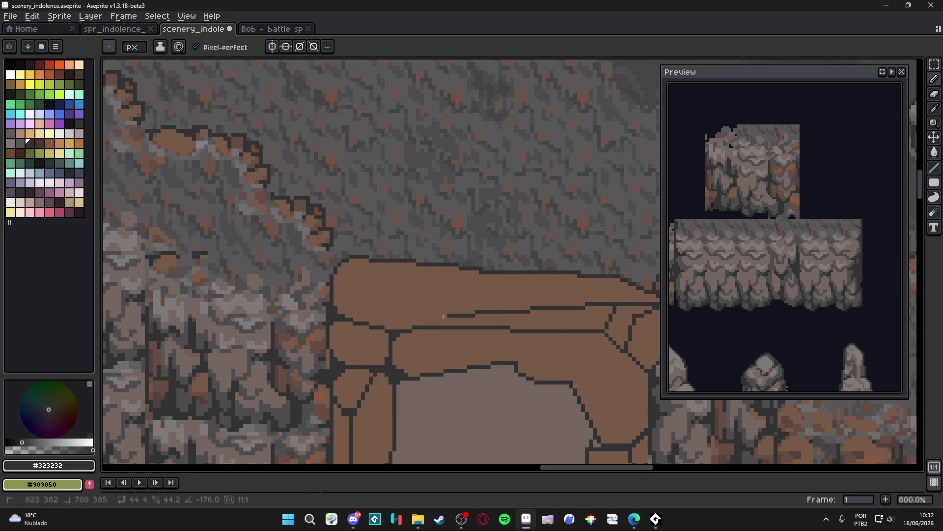
left_click(401, 314)
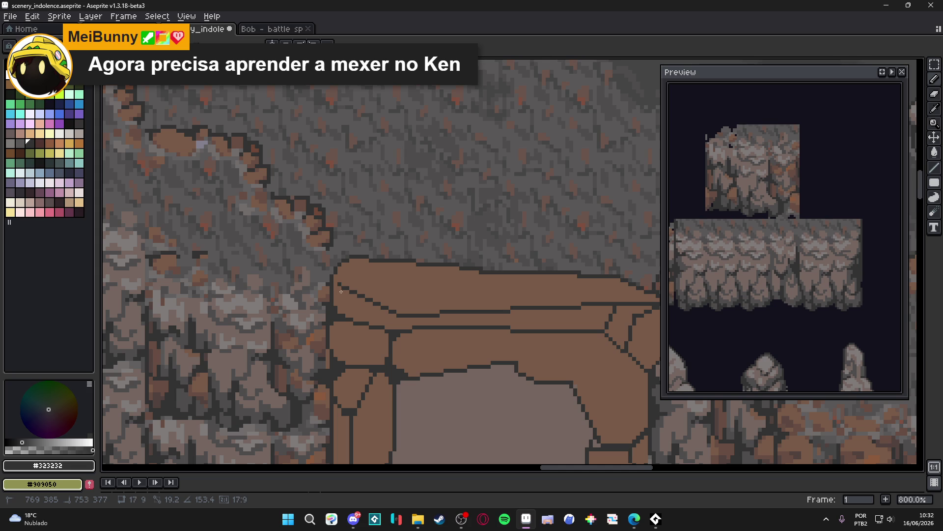
scroll(341, 291, "down", 2)
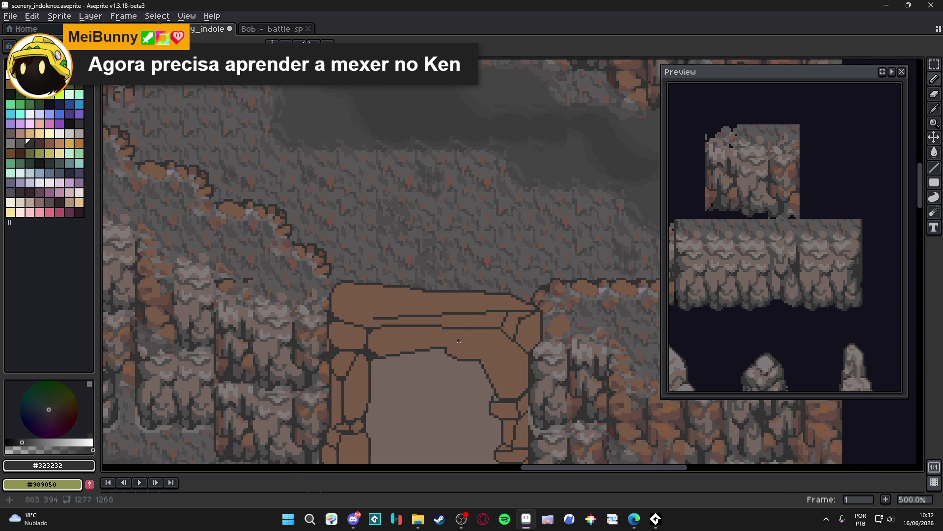
- Paint over the old dark outline at the arch's top right in brown, removing stray pixels
scroll(505, 313, "up", 2)
left_click(505, 312, "alt")
scroll(505, 312, "up", 2)
scroll(504, 312, "down", 2)
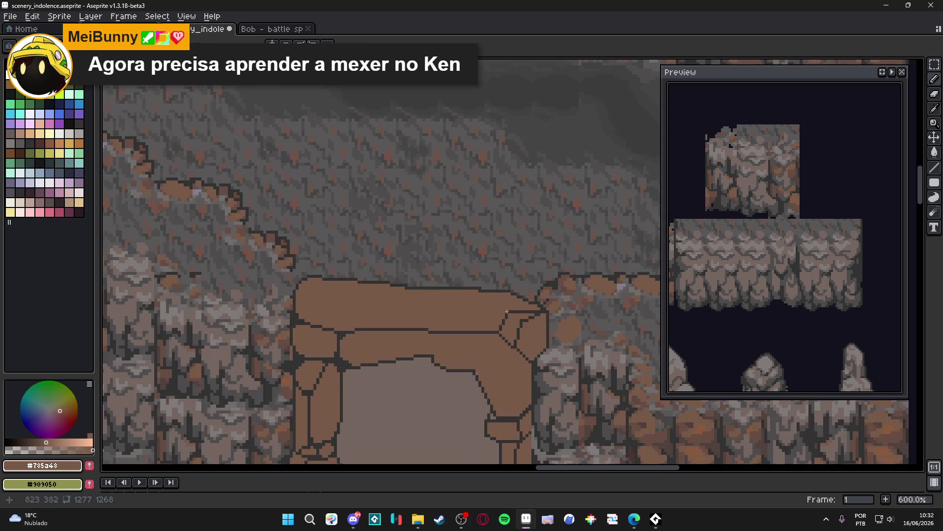
scroll(502, 311, "up", 3)
left_click_drag(508, 312, 563, 312)
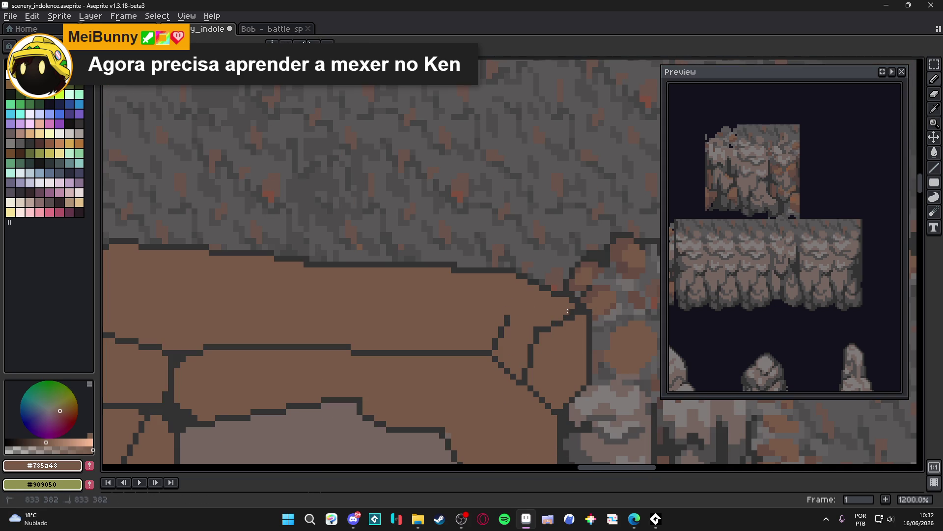
left_click(506, 317)
left_click(496, 347)
scroll(486, 336, "down", 1)
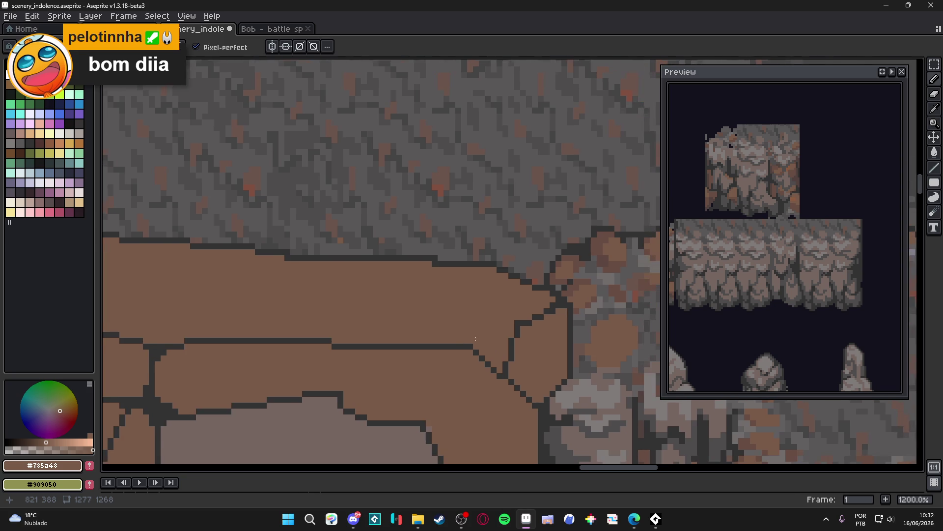
scroll(485, 337, "up", 2)
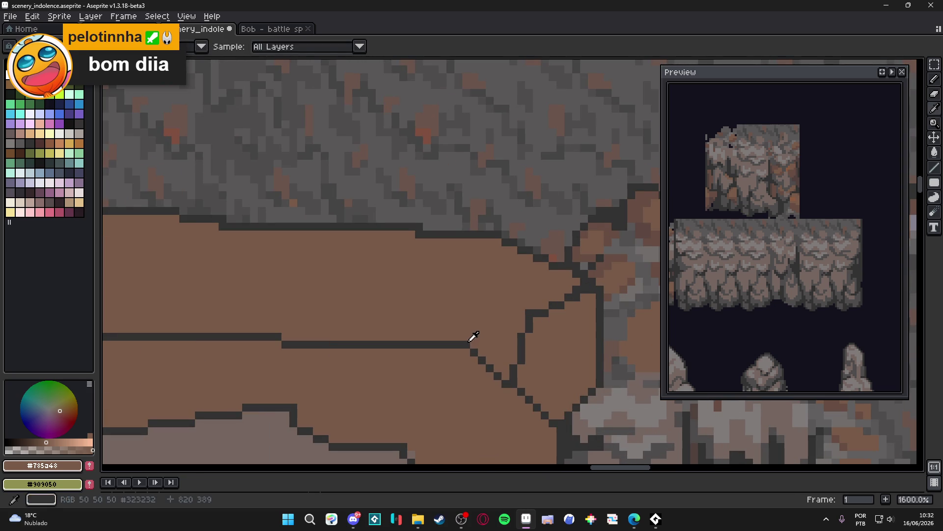
- Draw a dark diagonal outline facet at the top right corner and darken its corner pixels
left_click(474, 339, "alt")
left_click(527, 318, "shift")
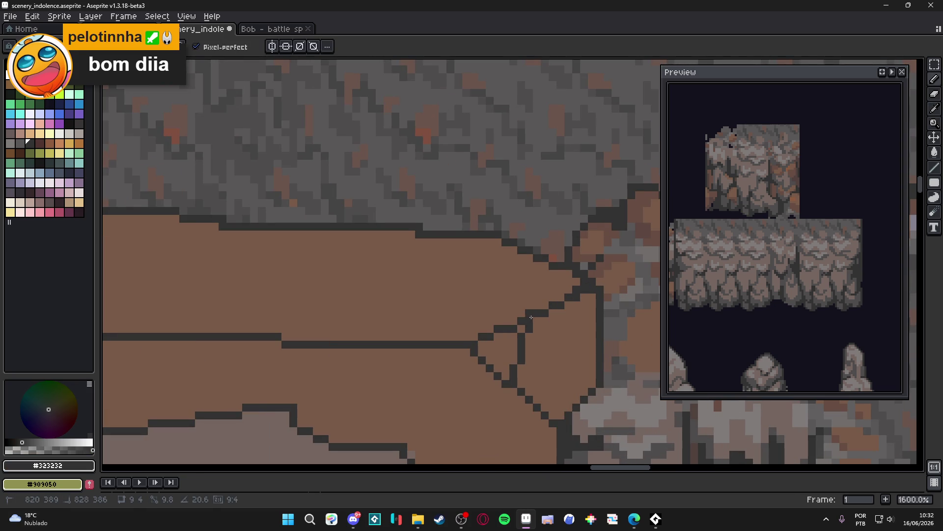
scroll(538, 351, "down", 3)
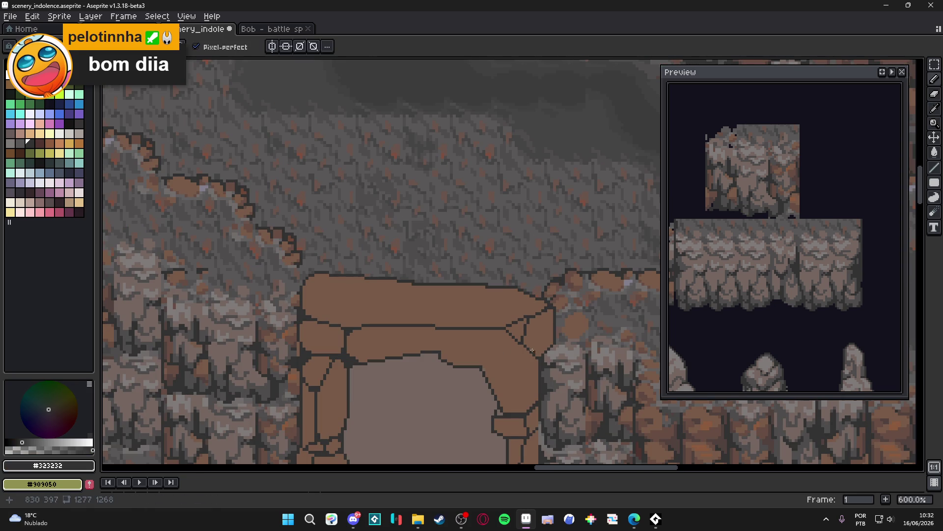
scroll(528, 342, "down", 2)
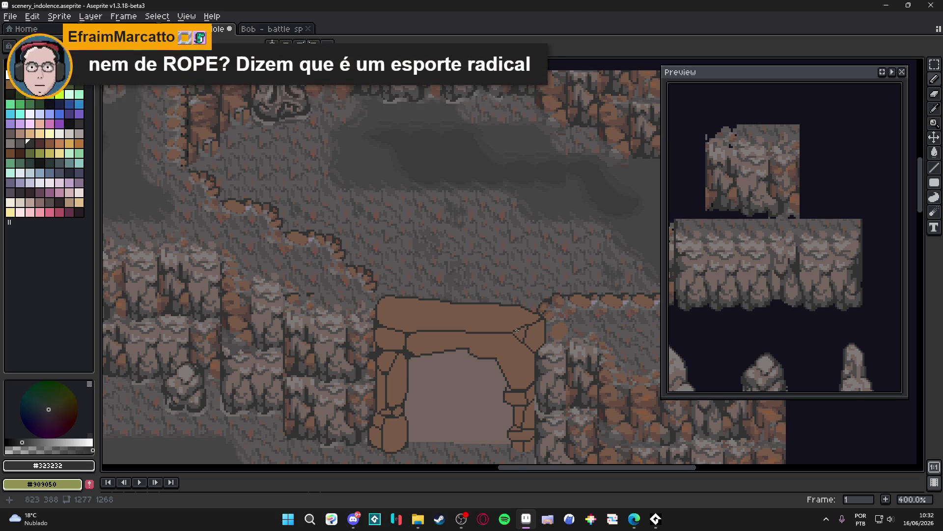
scroll(512, 331, "up", 3)
scroll(512, 331, "up", 5)
left_click(538, 326)
left_click(534, 348)
scroll(534, 348, "down", 7)
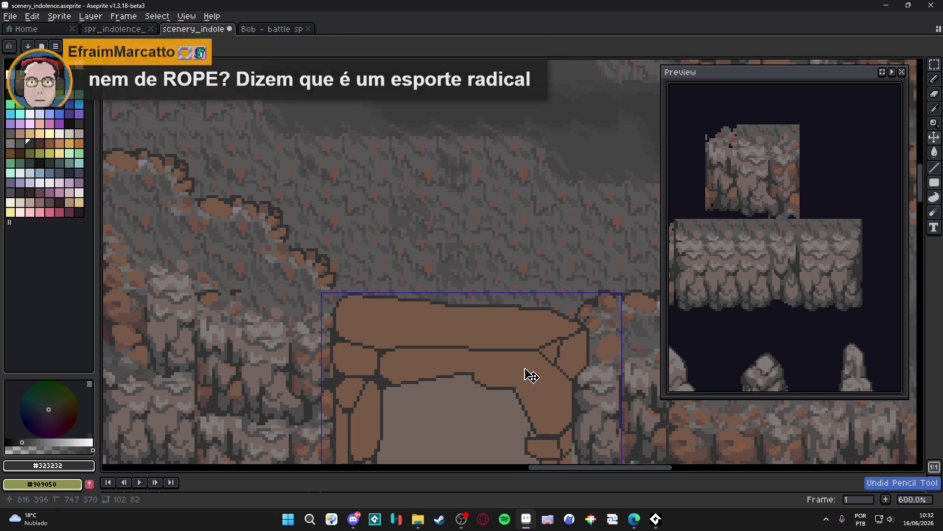
scroll(527, 360, "up", 5)
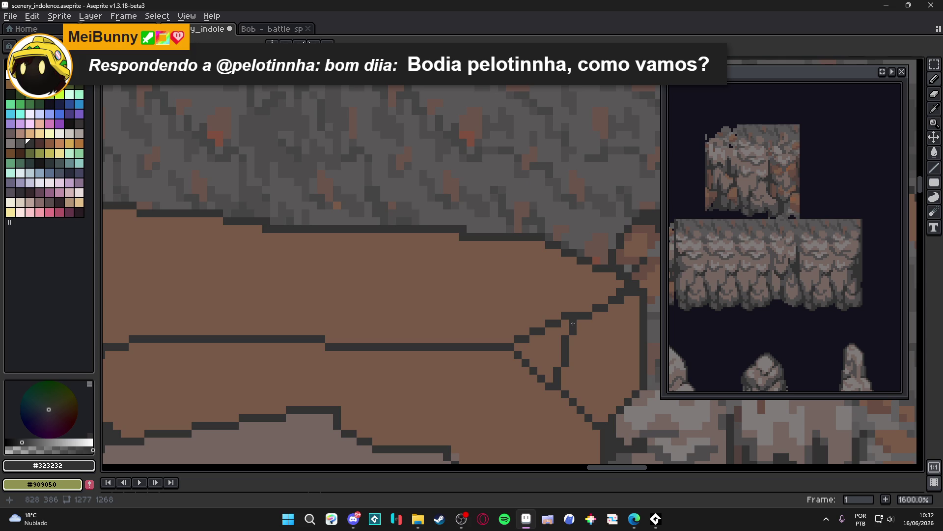
left_click(564, 328)
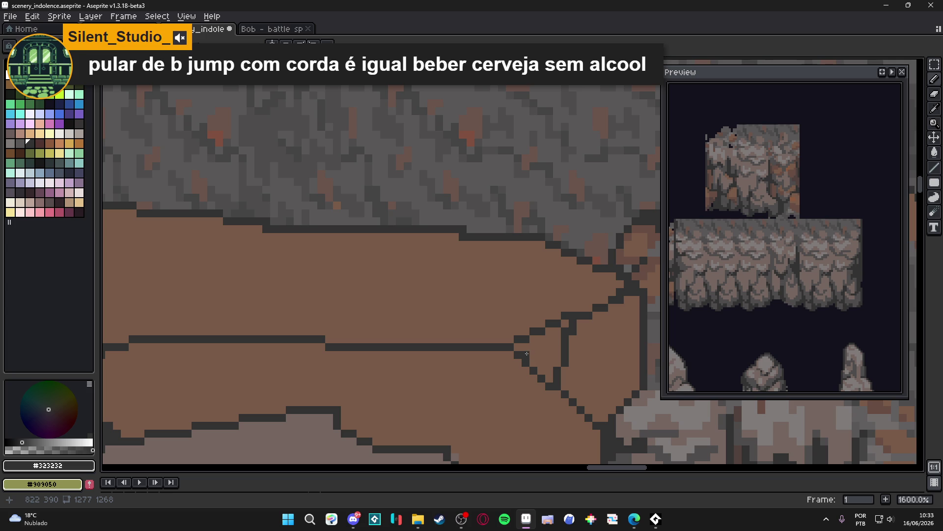
- Add a short vertical dark outline above the arch corner
scroll(526, 353, "down", 4)
left_click_drag(472, 368, 478, 336)
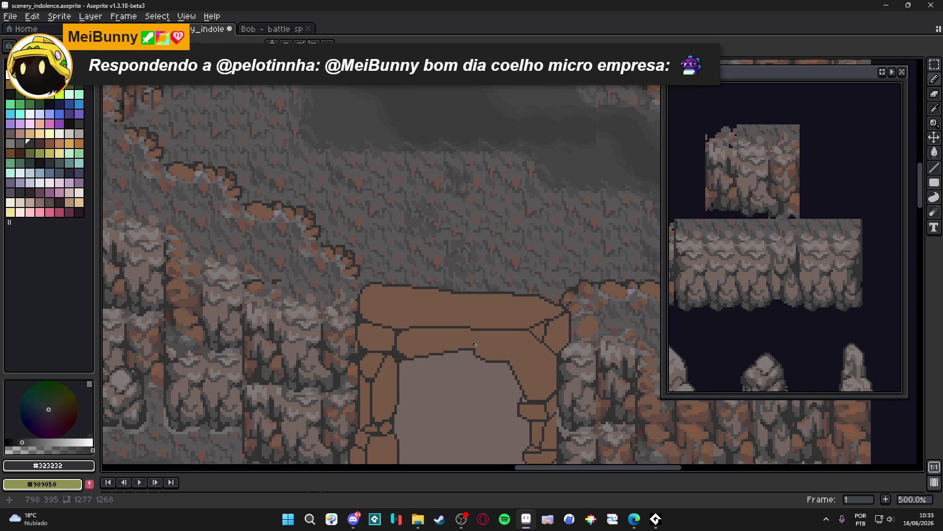
scroll(478, 350, "up", 4)
left_click_drag(470, 340, 472, 324)
scroll(473, 324, "down", 6)
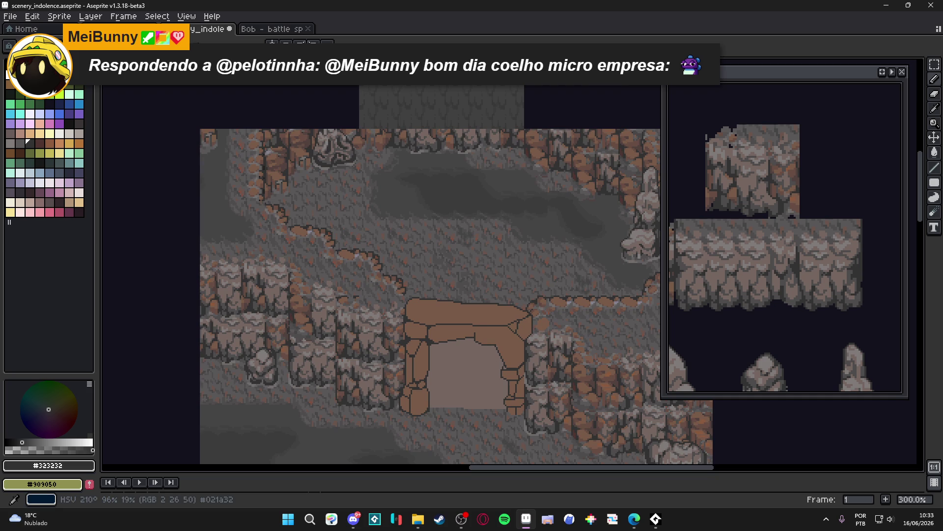
- Draw a new dark outline along the stone's top with horizontal and diagonal segments
scroll(499, 237, "down", 2)
scroll(435, 268, "up", 6)
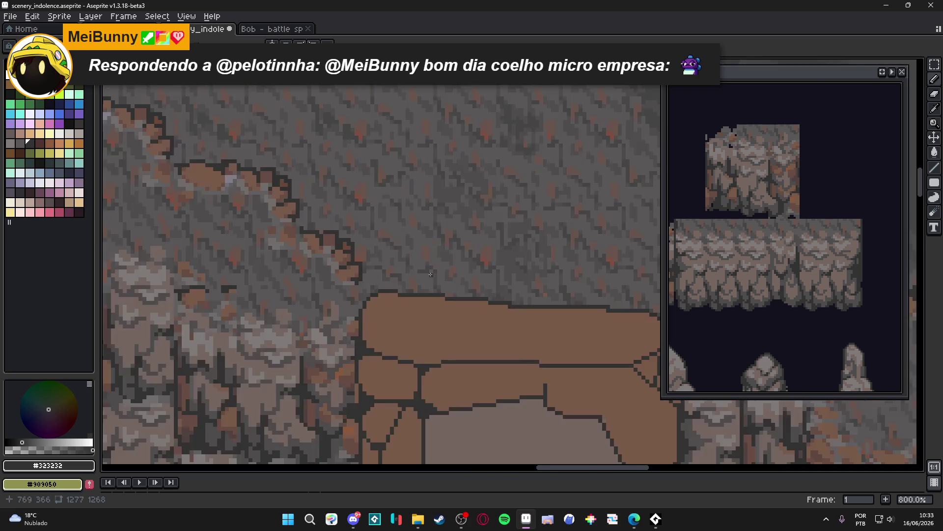
mouse_move(325, 267)
left_mouse_down()
mouse_move(424, 240)
mouse_move(413, 226)
left_mouse_up()
left_click(413, 224, "shift")
left_click(463, 225, "shift")
left_click(486, 277, "shift")
- Paint the stone's old top outline brown
left_click(475, 291, "alt")
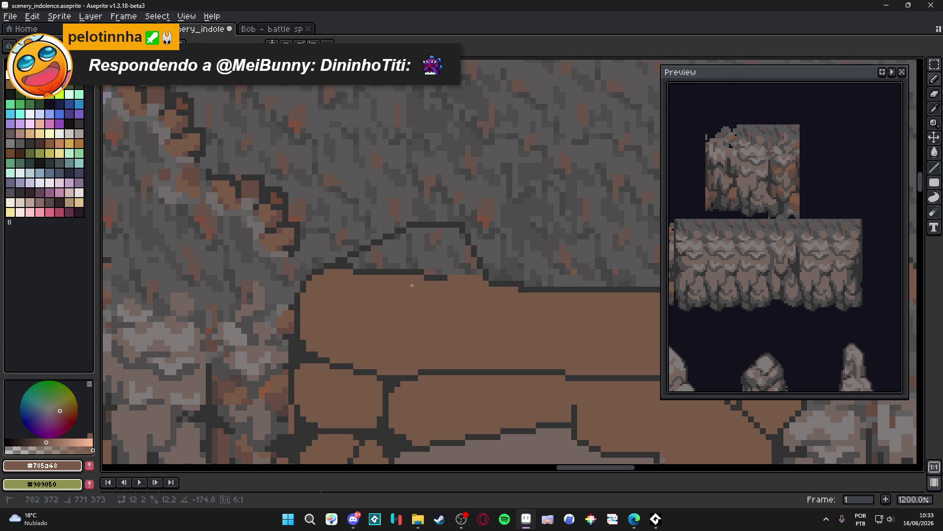
mouse_move(442, 277)
left_mouse_down()
mouse_move(344, 272)
mouse_move(394, 258)
mouse_move(443, 260)
left_mouse_up()
scroll(442, 261, "down", 4)
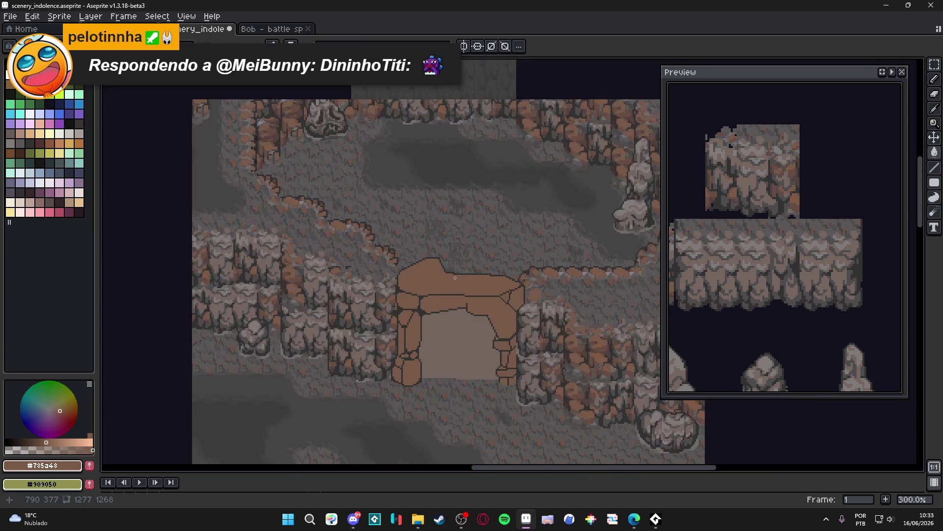
scroll(443, 269, "up", 4)
scroll(443, 269, "up", 3)
- Tidy individual dark outline pixels along the stone's top
left_click(404, 255, "alt")
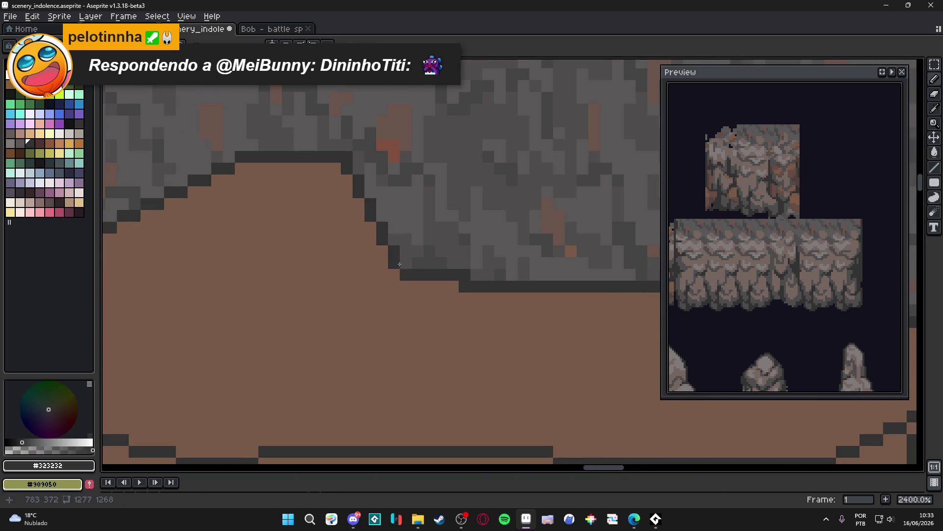
left_click(415, 288, "alt")
left_click(417, 275)
left_click(417, 261, "alt")
left_click(441, 262)
scroll(443, 266, "down", 5)
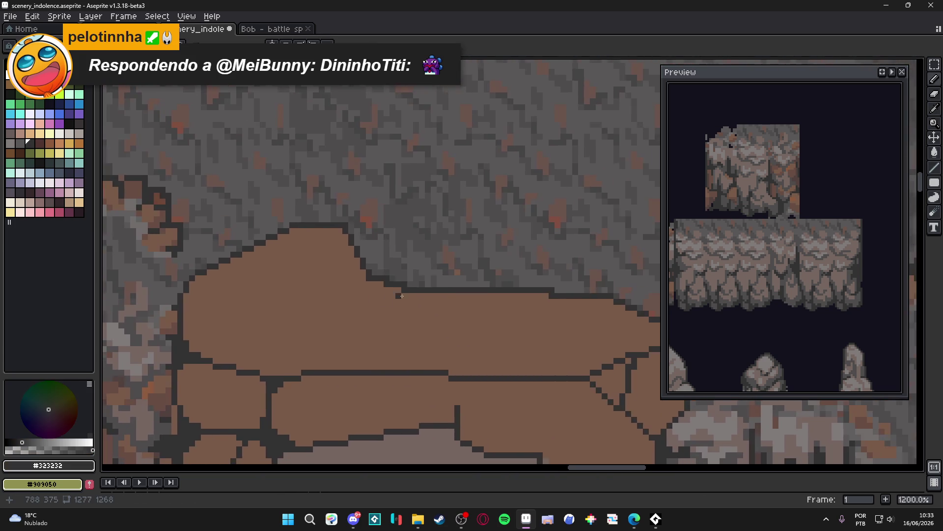
scroll(442, 305, "up", 4)
- Draw dark #323232 diagonal and vertical crack lines through the arch's top stones
mouse_move(390, 239)
left_mouse_down()
mouse_move(299, 321)
mouse_move(281, 293)
mouse_move(331, 386)
mouse_move(344, 381)
mouse_move(345, 356)
left_mouse_up()
mouse_move(346, 357)
left_mouse_down()
mouse_move(346, 387)
mouse_move(410, 294)
left_mouse_up()
scroll(410, 293, "down", 1)
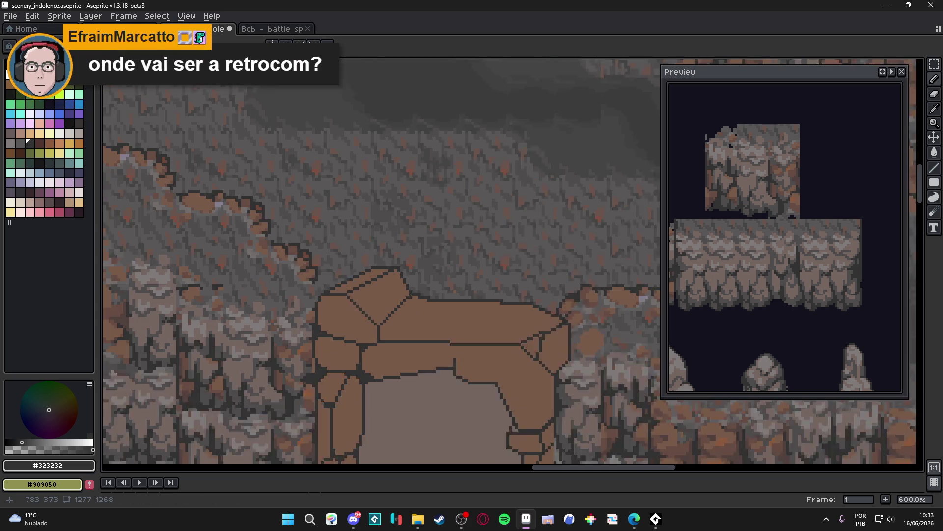
scroll(388, 320, "up", 2)
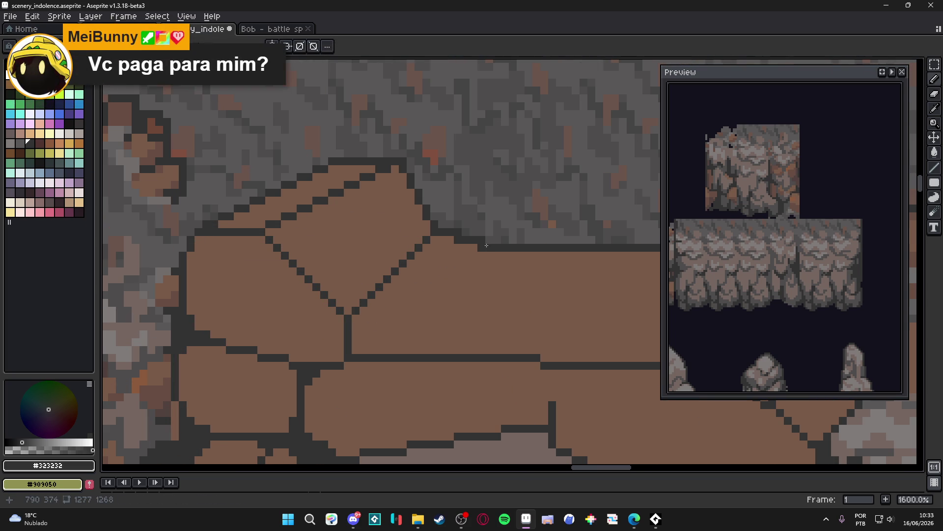
scroll(481, 248, "down", 4)
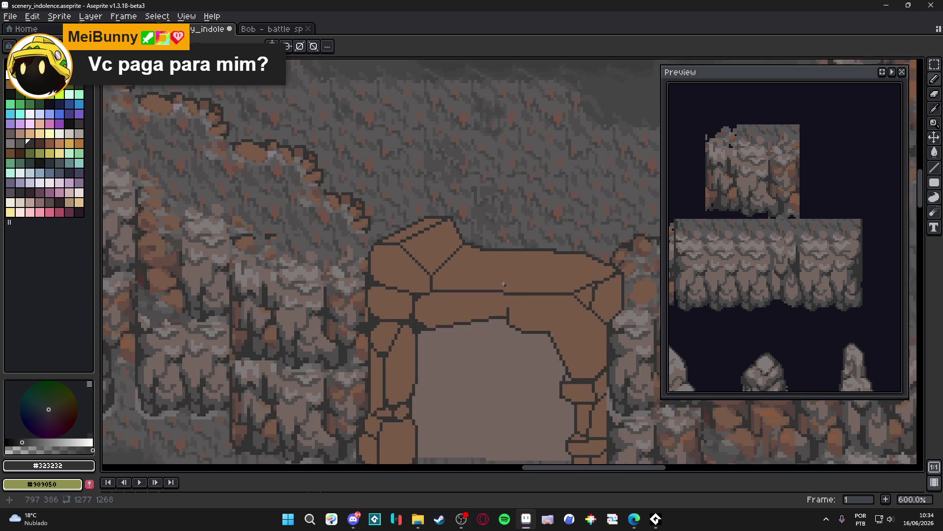
scroll(466, 302, "up", 1)
scroll(447, 311, "down", 4)
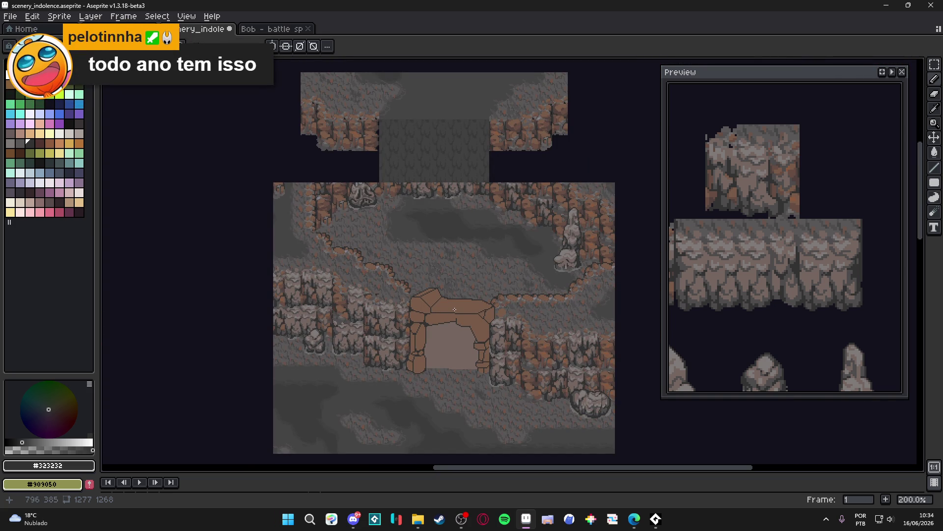
scroll(454, 310, "up", 4)
- Undo the bad stroke, deselect, and redraw a diagonal crack across the arch's top stone
key("ctrl+z")
key("ctrl+z")
key("ctrl+z")
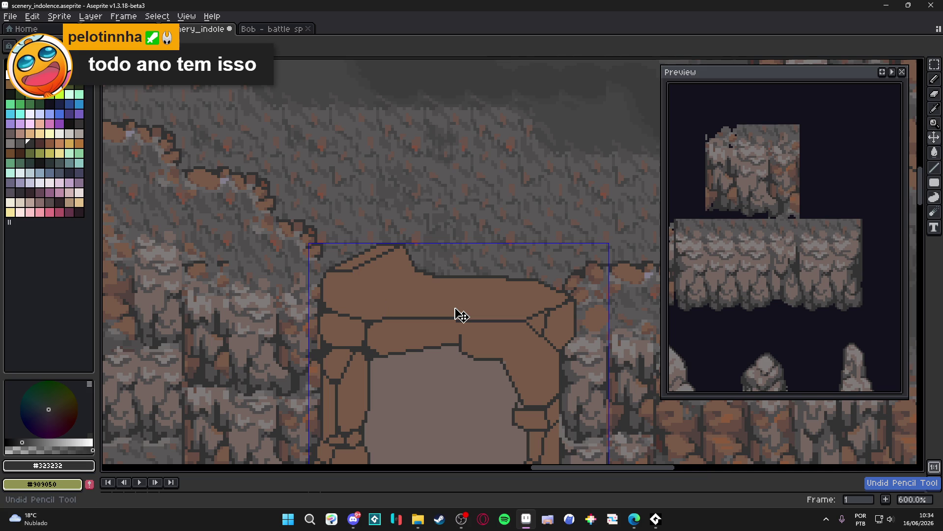
key("ctrl+d")
scroll(354, 277, "up", 2)
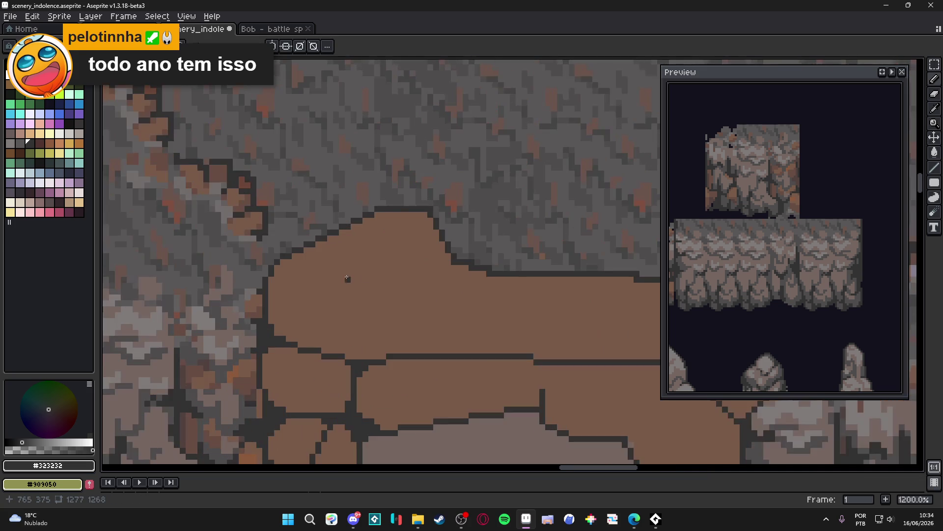
scroll(406, 285, "down", 2)
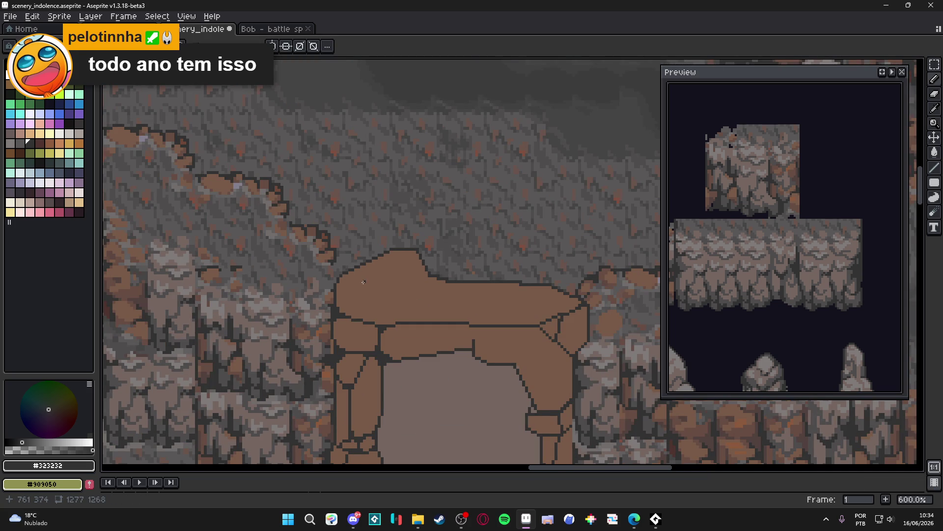
scroll(432, 272, "up", 2)
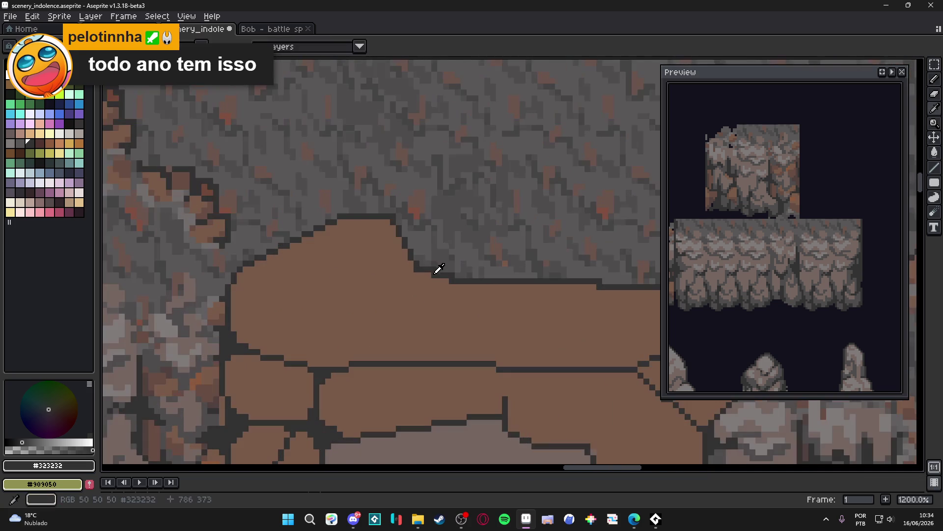
left_click_drag(432, 272, 376, 357)
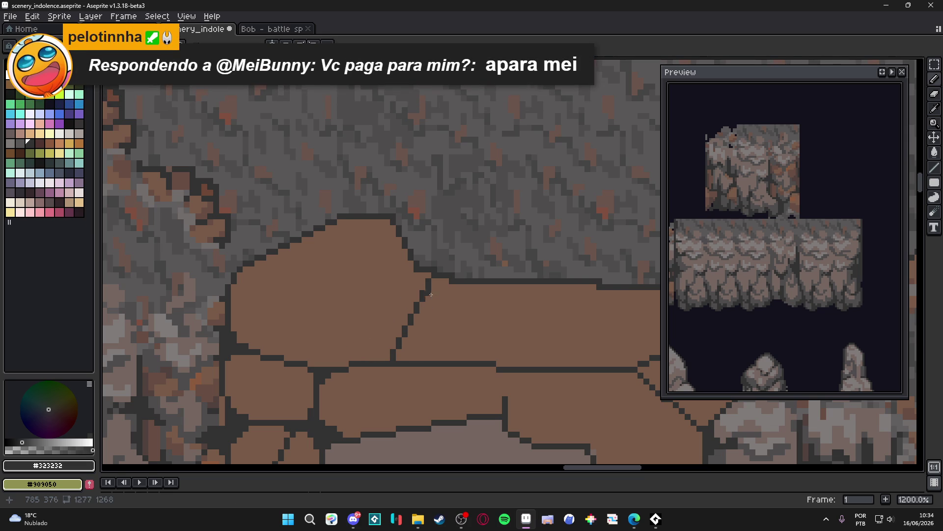
key("ctrl+z")
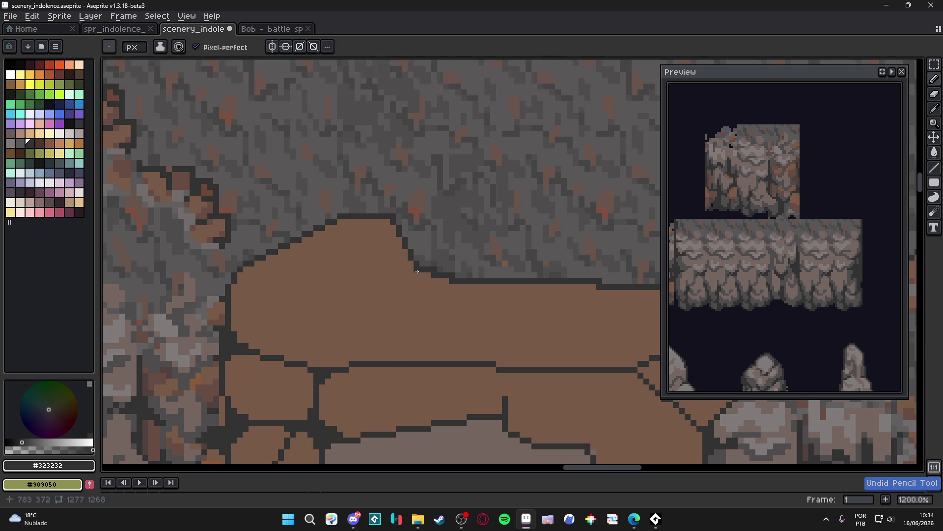
left_click_drag(416, 269, 368, 360)
scroll(368, 360, "down", 4)
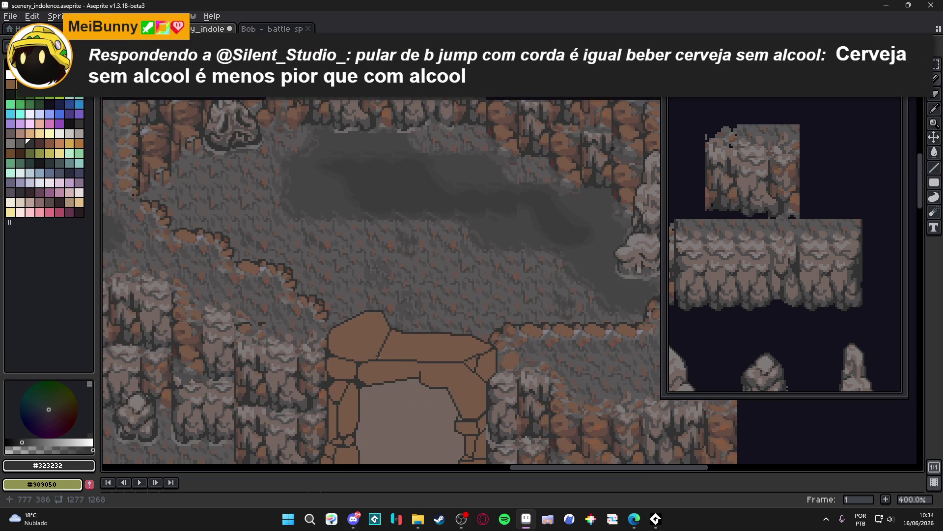
scroll(395, 363, "down", 1)
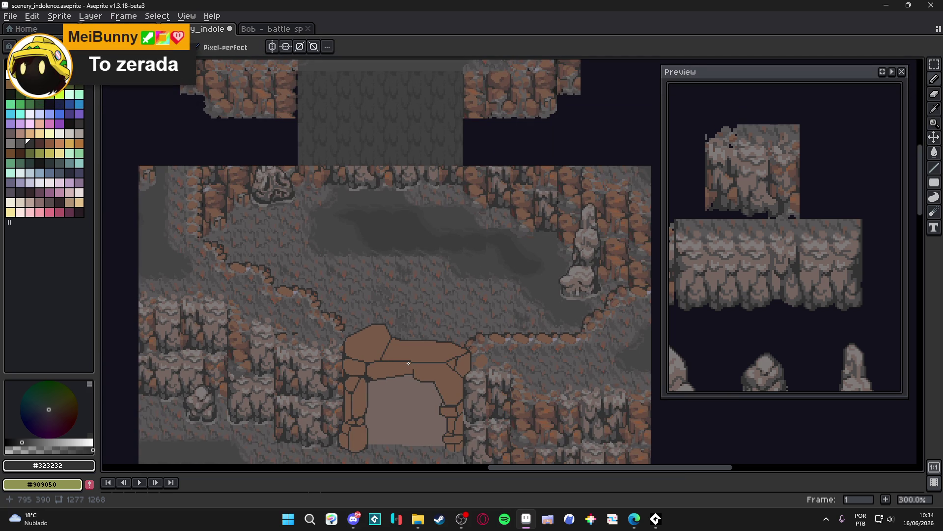
scroll(409, 363, "up", 7)
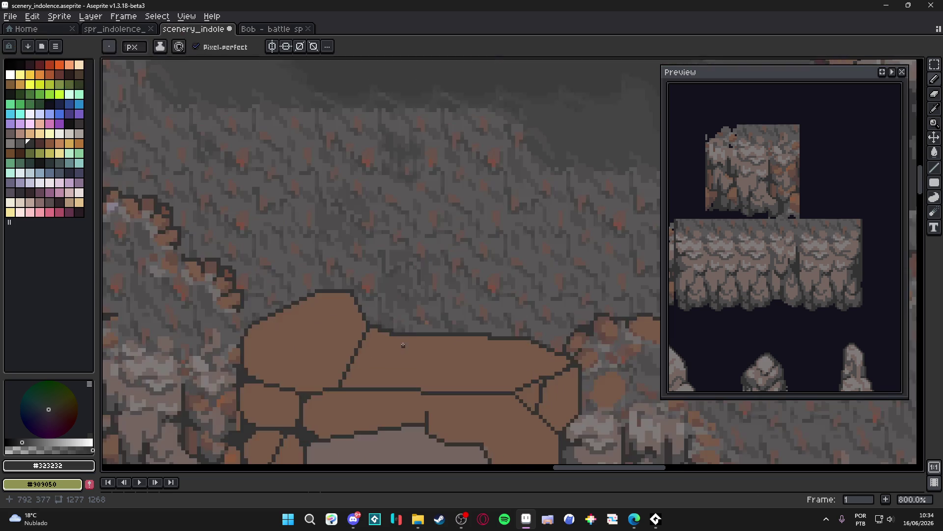
- Add more crack lines splitting the top-left stone into smaller facets down to its lower edge
left_click_drag(389, 329, 300, 426)
scroll(299, 426, "down", 5)
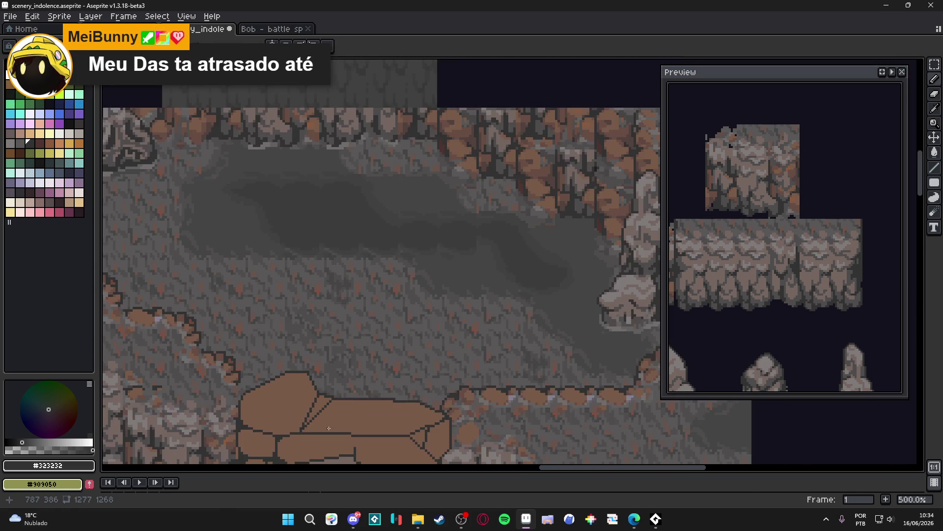
scroll(316, 334, "up", 5)
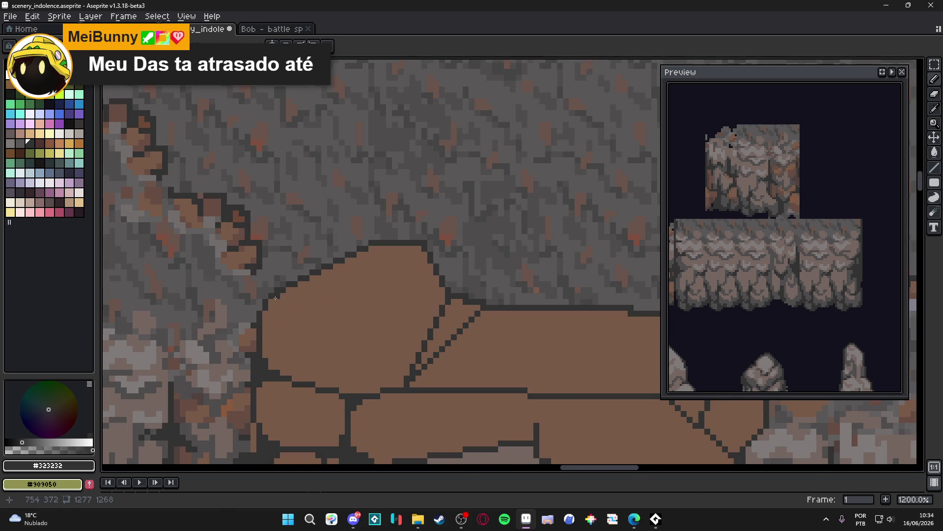
mouse_move(282, 302)
left_mouse_down()
mouse_move(385, 347)
mouse_move(369, 345)
mouse_move(397, 348)
left_mouse_up()
mouse_move(397, 349)
left_mouse_down()
mouse_move(415, 300)
mouse_move(396, 248)
mouse_move(422, 252)
left_mouse_up()
left_click_drag(399, 350, 403, 376)
mouse_move(362, 350)
left_mouse_down()
mouse_move(349, 390)
mouse_move(354, 384)
left_mouse_up()
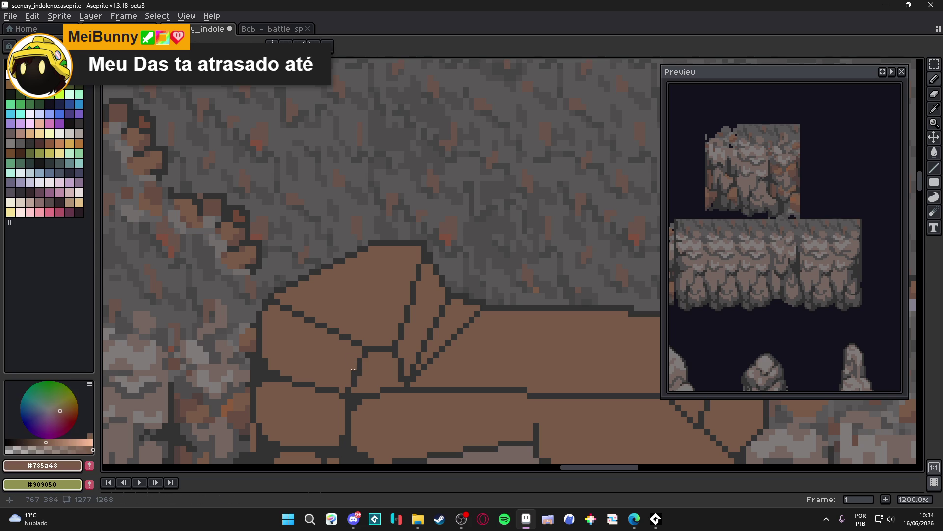
- Sample the arch's brown and save the scenery file
left_click(364, 361, "alt")
scroll(354, 383, "down", 5)
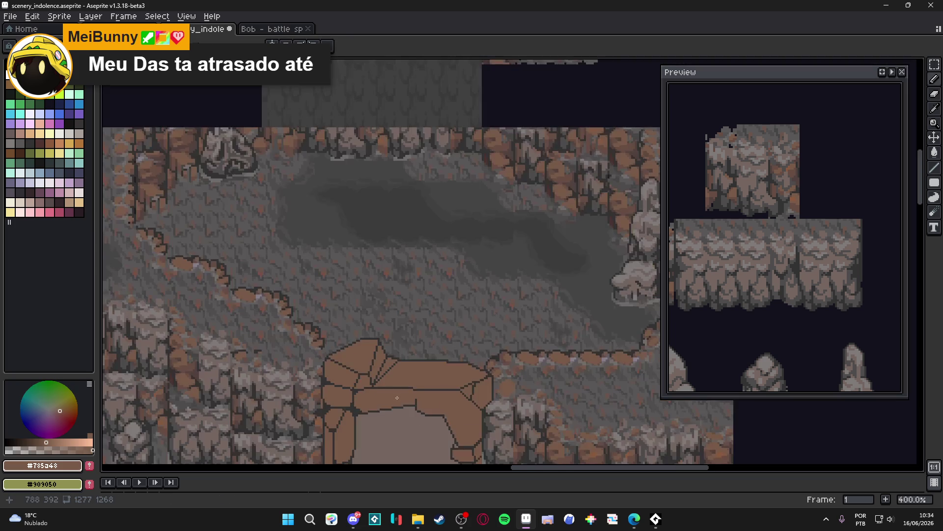
scroll(380, 351, "up", 5)
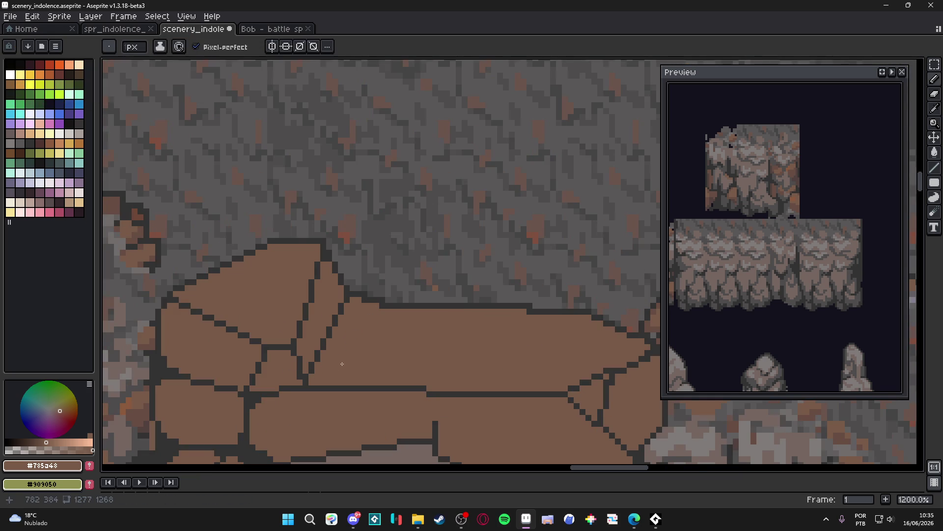
scroll(344, 344, "down", 5)
left_click_drag(379, 309, 371, 283)
key("ctrl+s")
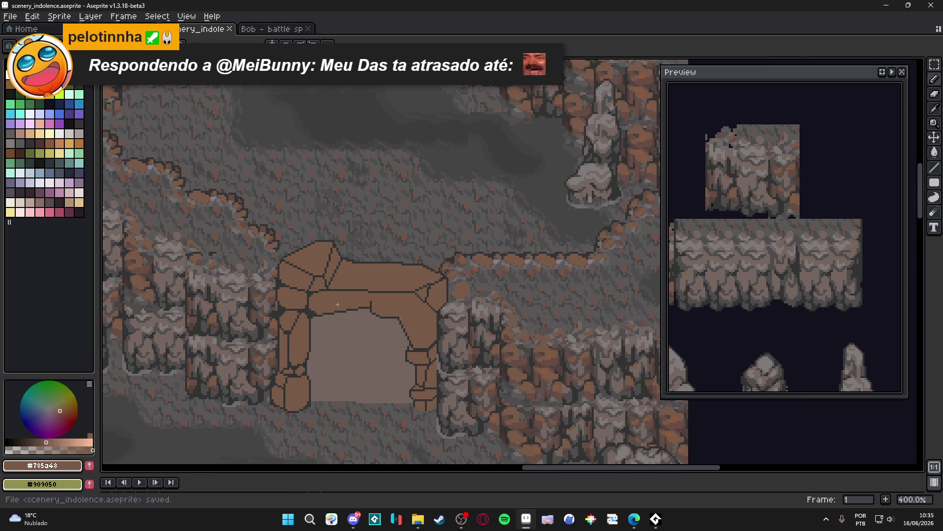
- Paint over stray outline pixels at the stone joint in brown
scroll(326, 300, "up", 9)
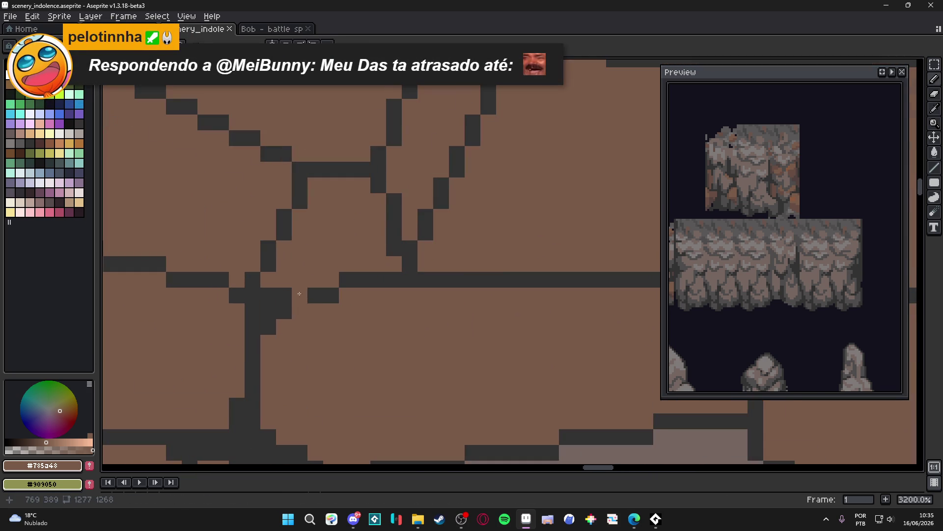
left_click_drag(297, 295, 413, 279)
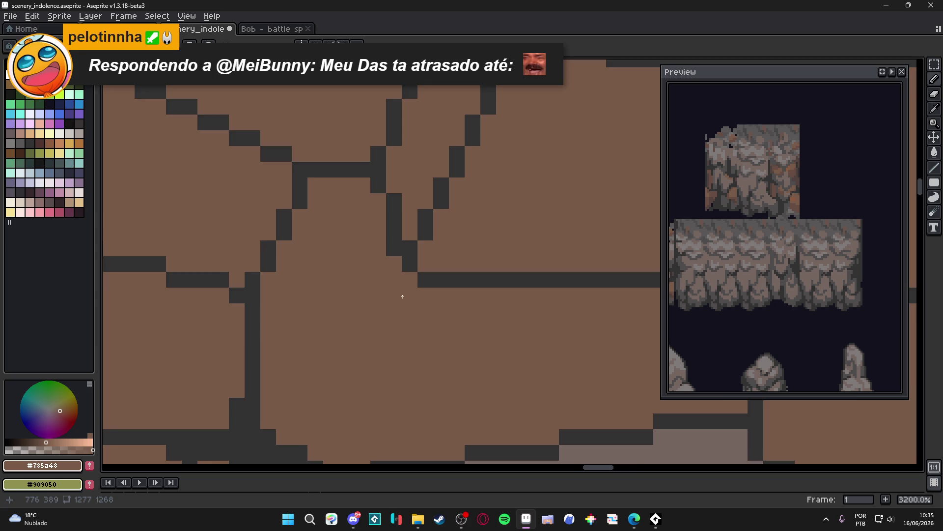
scroll(417, 332, "down", 4)
scroll(416, 333, "down", 3)
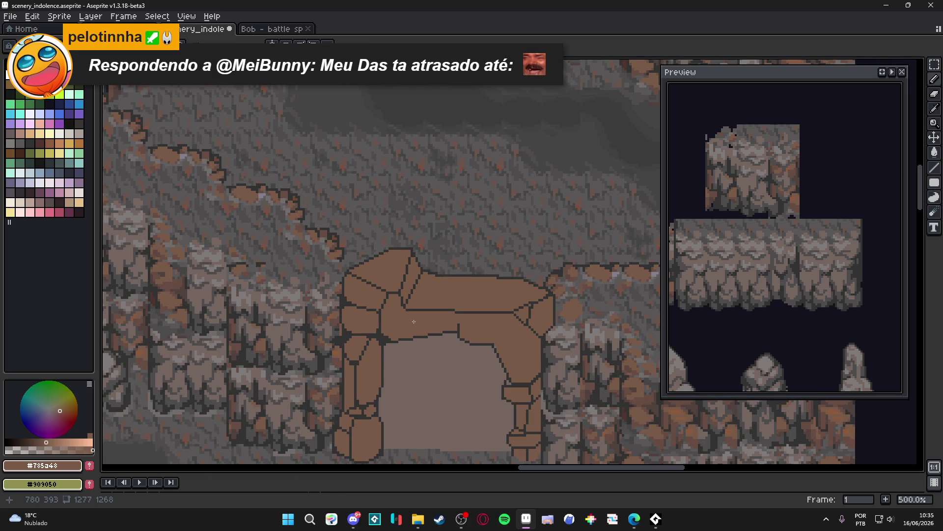
scroll(415, 320, "down", 2)
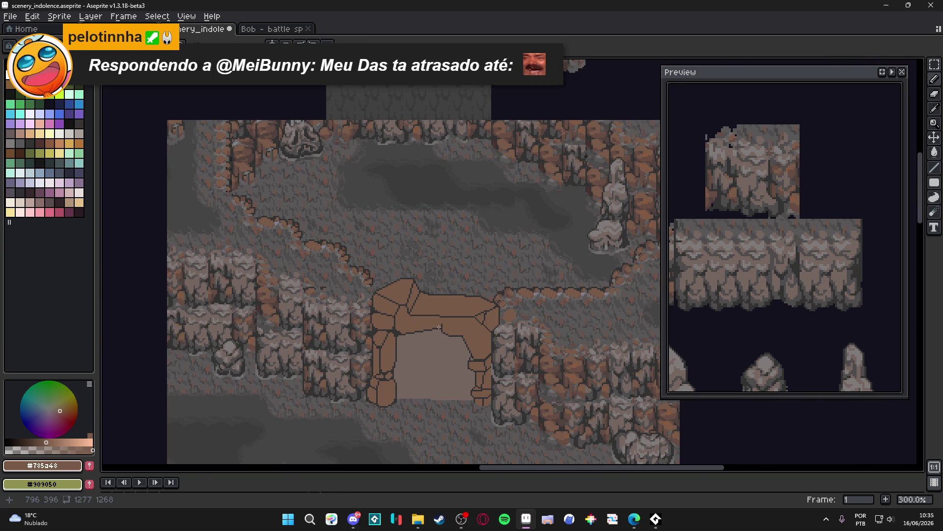
scroll(439, 327, "down", 1)
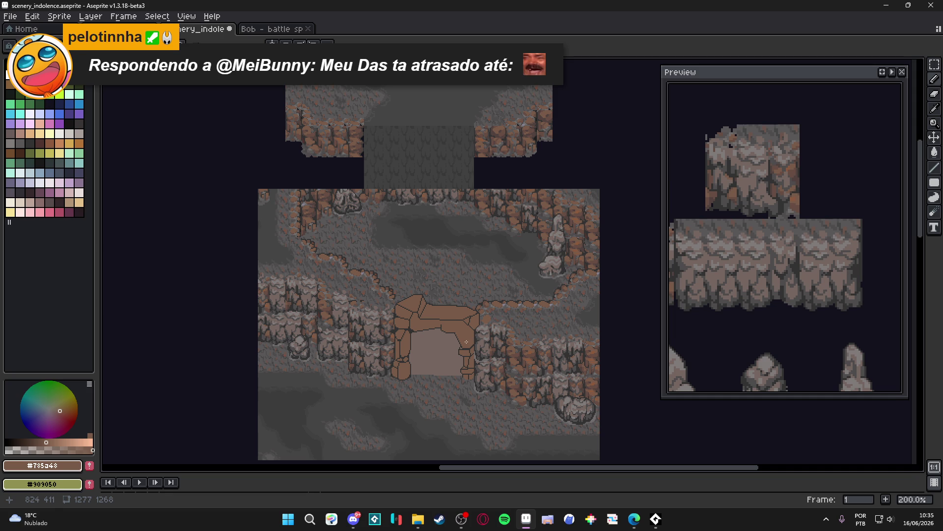
- Paint out the short vertical crack inside the arch's right-hand triangle in brown
scroll(459, 325, "up", 8)
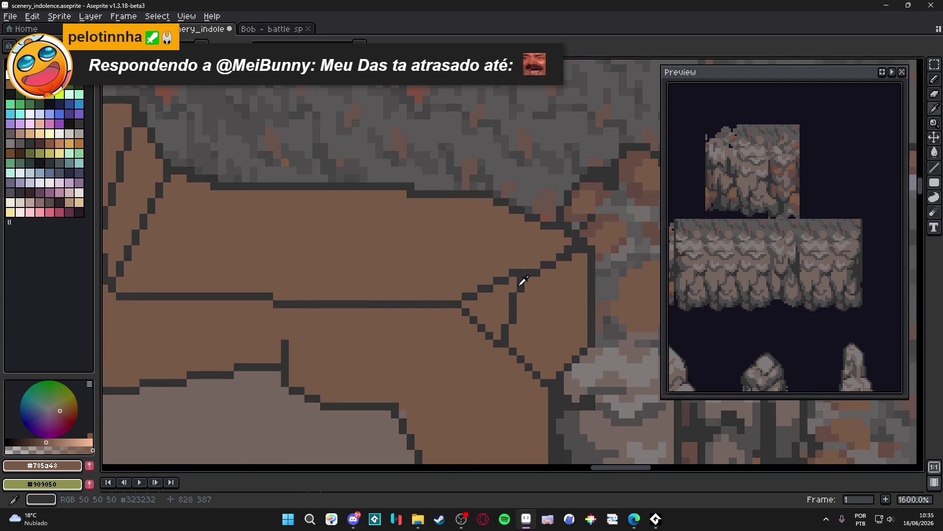
left_click_drag(514, 295, 505, 339)
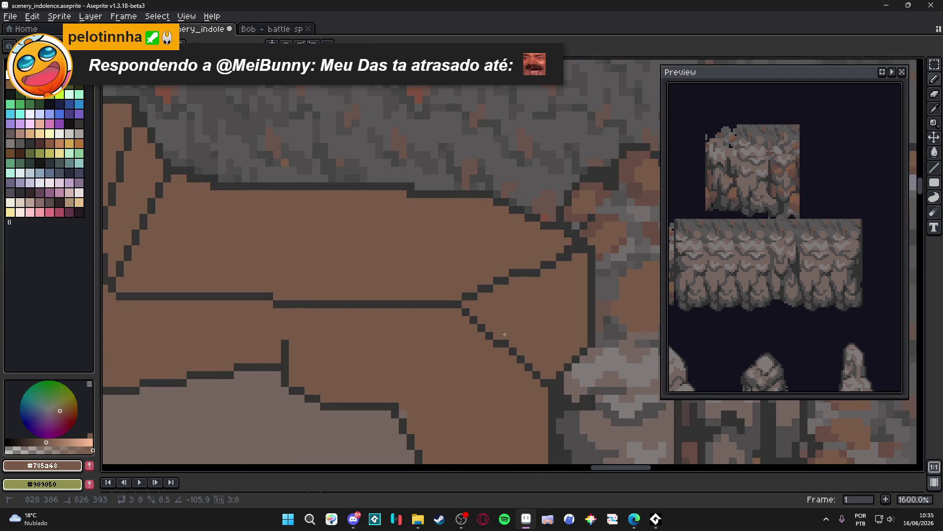
left_click(531, 270, "alt")
scroll(515, 304, "down", 1)
scroll(515, 303, "down", 6)
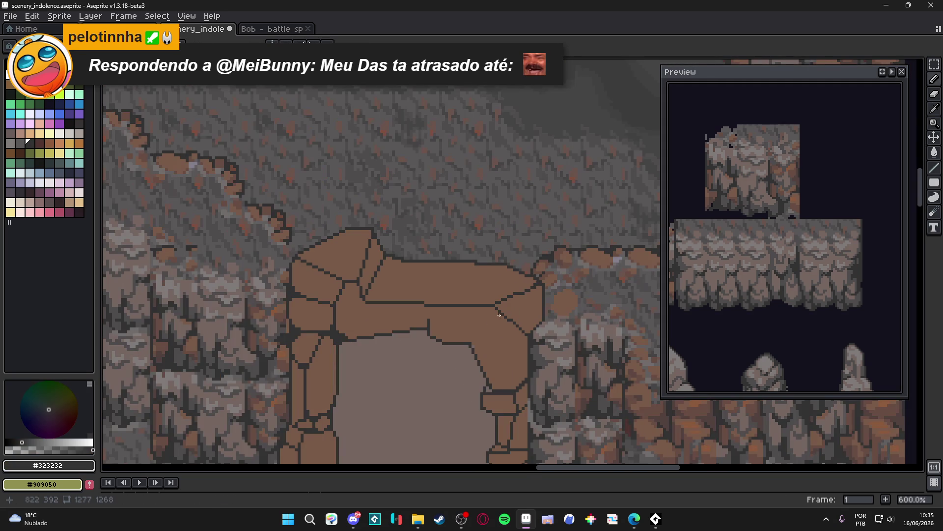
scroll(521, 278, "up", 9)
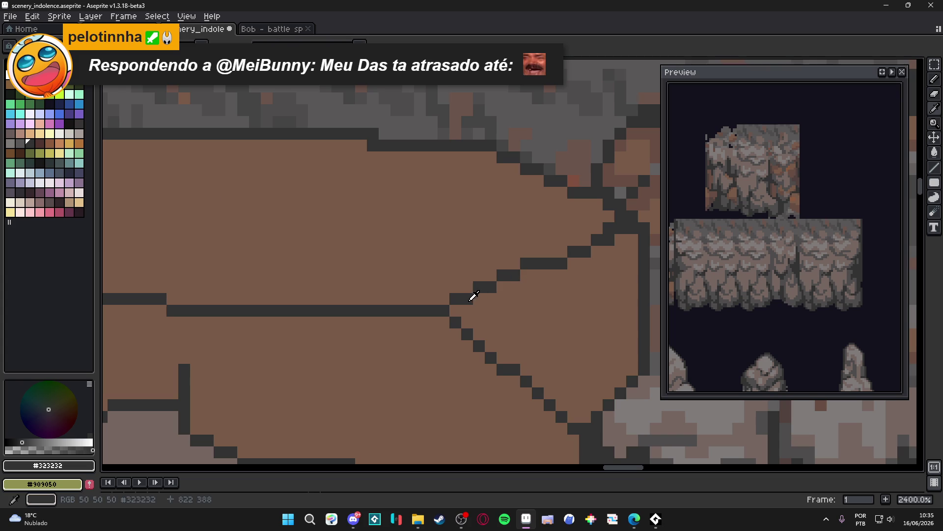
- Redraw the triangle's upper diagonal edge in dark #323232 and fix stray pixels
mouse_move(452, 300)
left_mouse_down()
mouse_move(580, 254)
mouse_move(488, 279)
left_mouse_up()
left_click(545, 275, "alt")
left_click(479, 287)
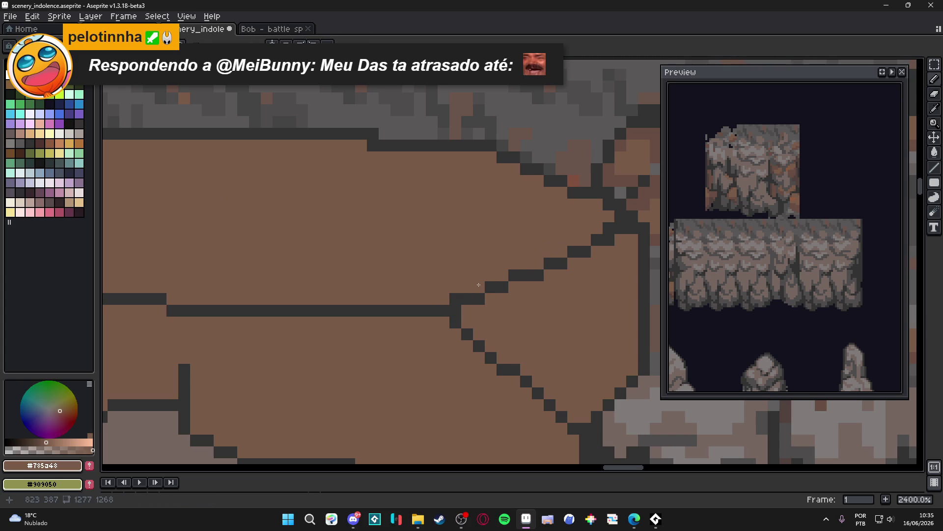
scroll(487, 280, "down", 3)
scroll(519, 252, "up", 3)
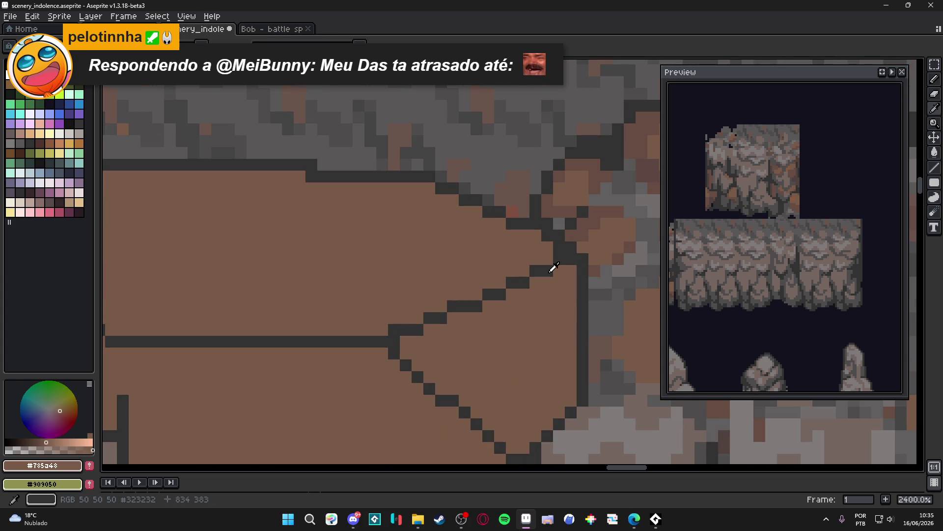
left_click(549, 269, "alt")
left_click(382, 335)
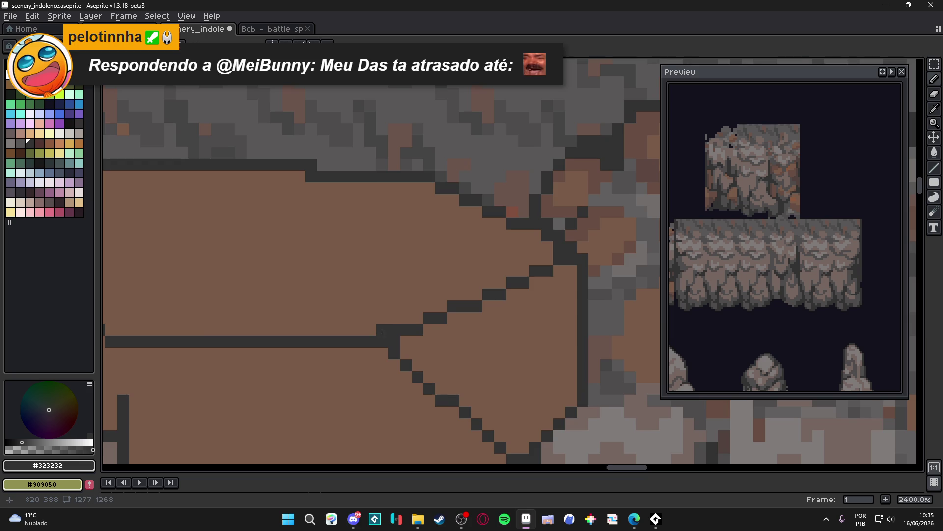
scroll(388, 334, "down", 7)
scroll(464, 327, "down", 2)
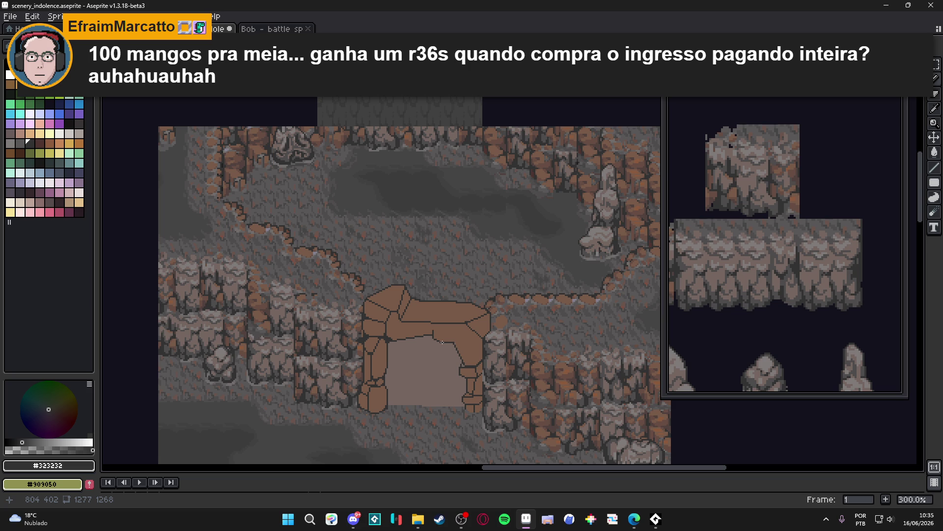
left_click_drag(442, 342, 466, 295)
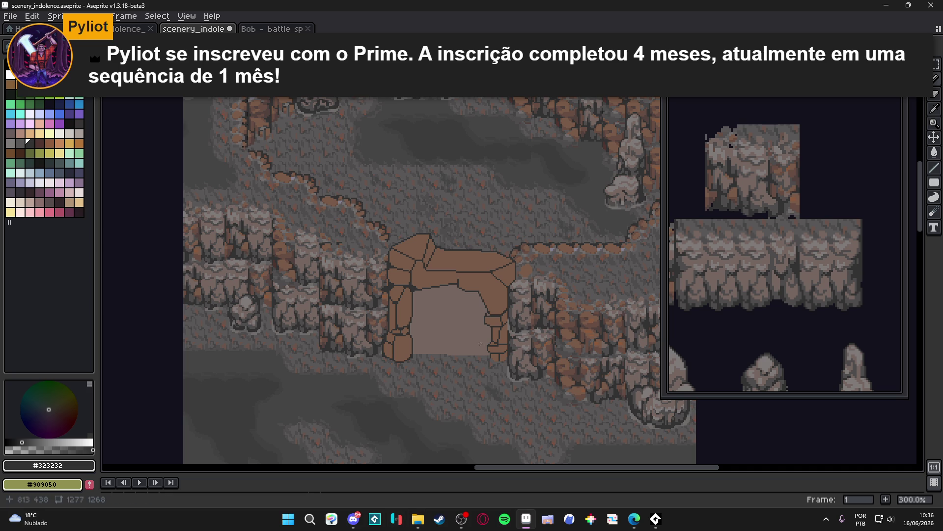
- Zoom in on the arch's brown stones and dark cracks above the grey opening
scroll(458, 281, "up", 3)
- Draw a new seam across the top-right stone and paint the old seam out in brown
scroll(460, 280, "up", 3)
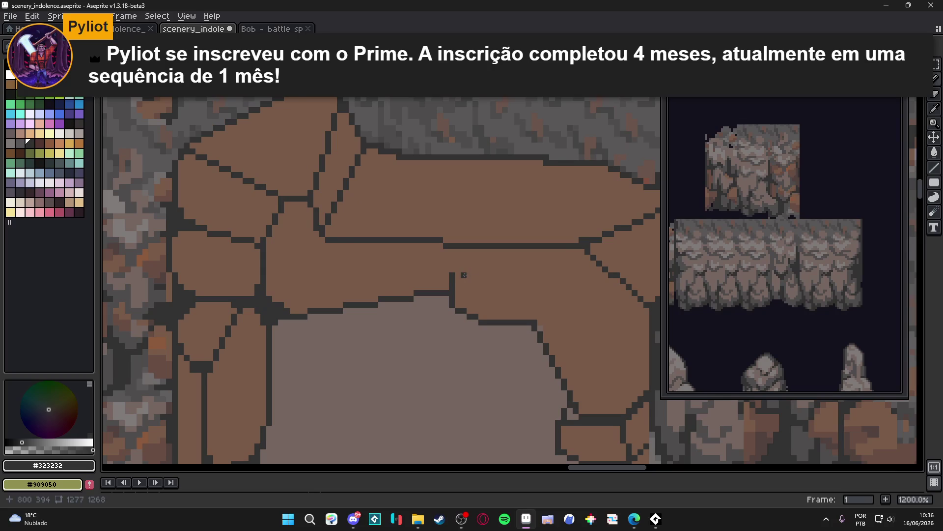
mouse_move(586, 246)
left_mouse_down()
mouse_move(453, 273)
mouse_move(560, 245)
mouse_move(327, 240)
mouse_move(453, 273)
left_mouse_up()
left_click(570, 245, "alt")
left_click(322, 232, "alt")
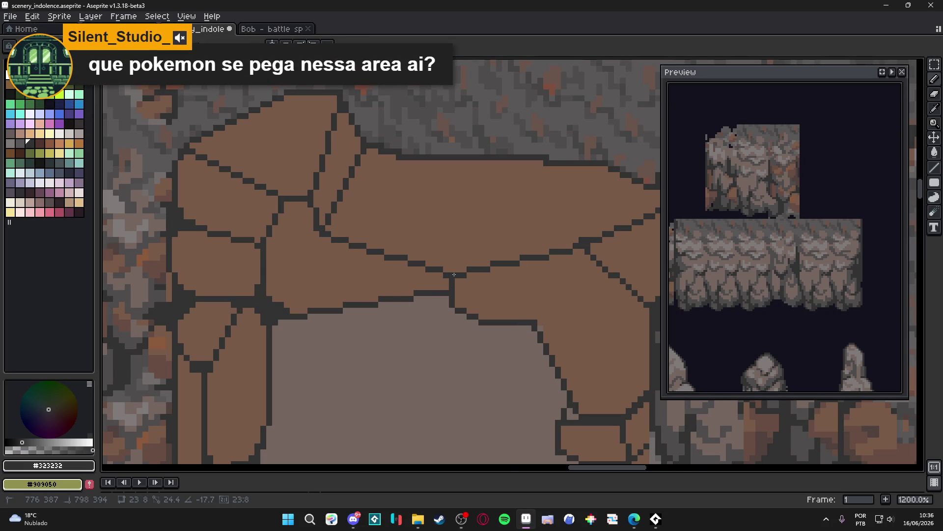
scroll(464, 295, "down", 5)
scroll(464, 295, "down", 1)
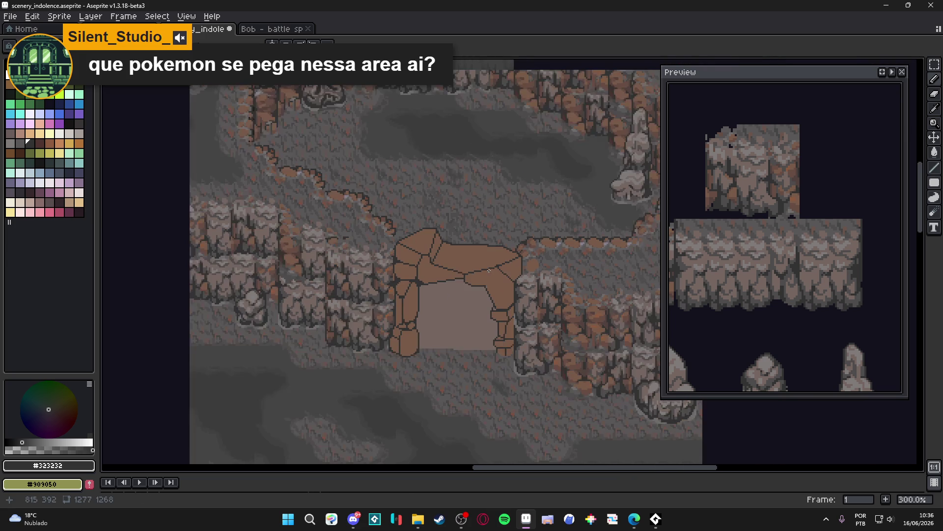
scroll(492, 246, "up", 1)
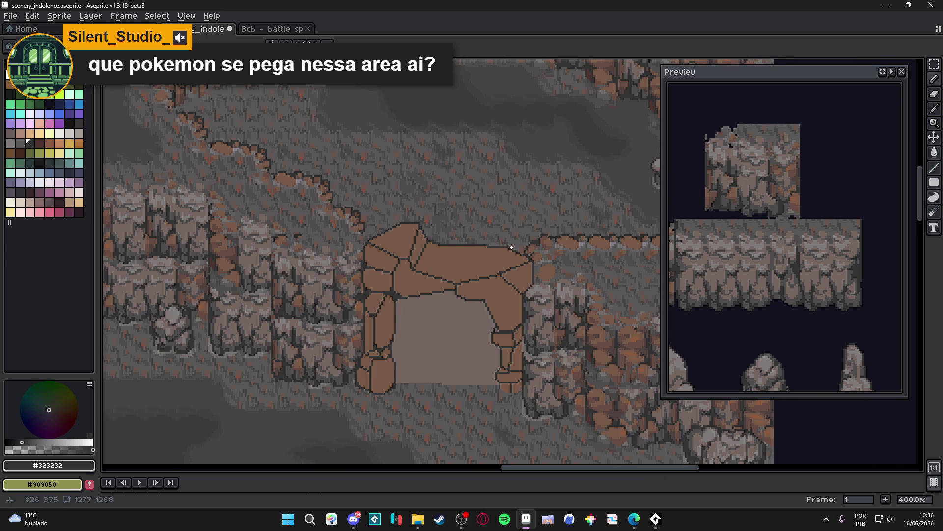
scroll(481, 275, "up", 3)
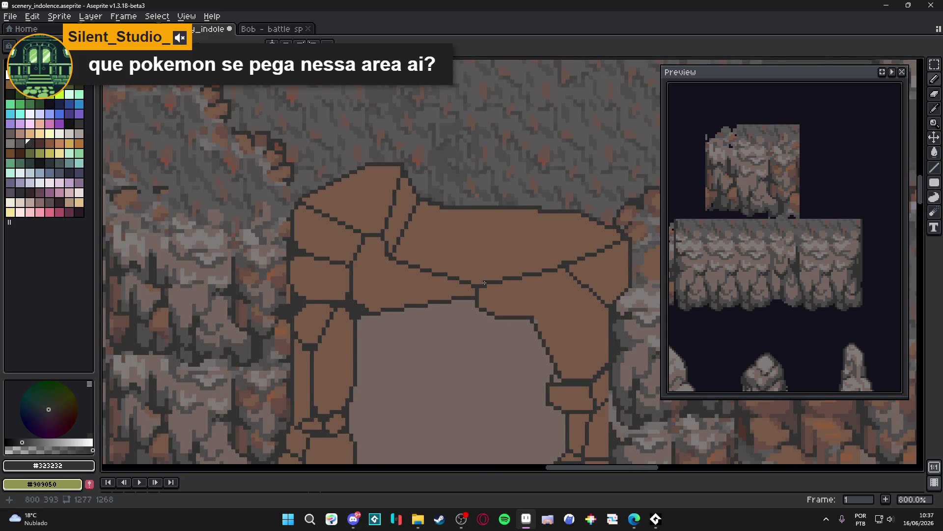
scroll(481, 275, "down", 2)
- Center the preview on the arch area and sample the arch's brown
left_click(883, 73)
scroll(439, 267, "up", 1)
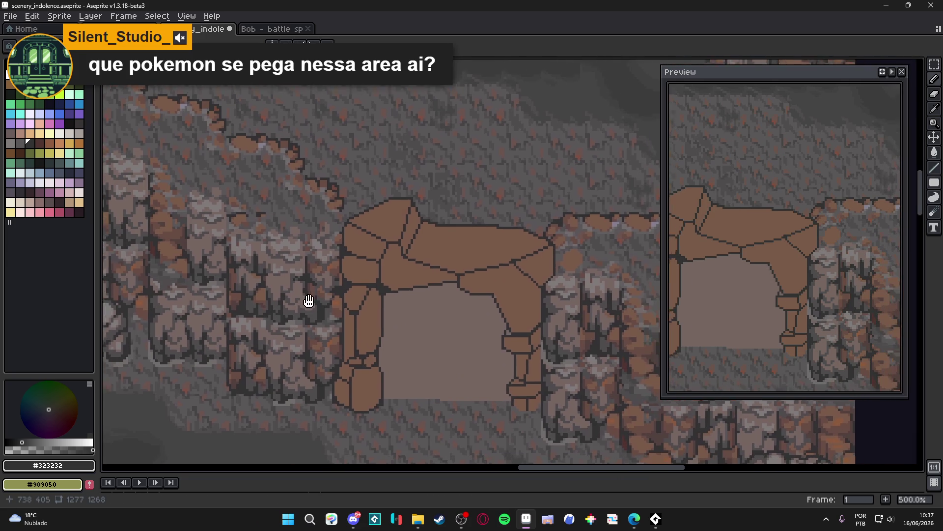
scroll(439, 267, "up", 1)
left_click(457, 278, "alt")
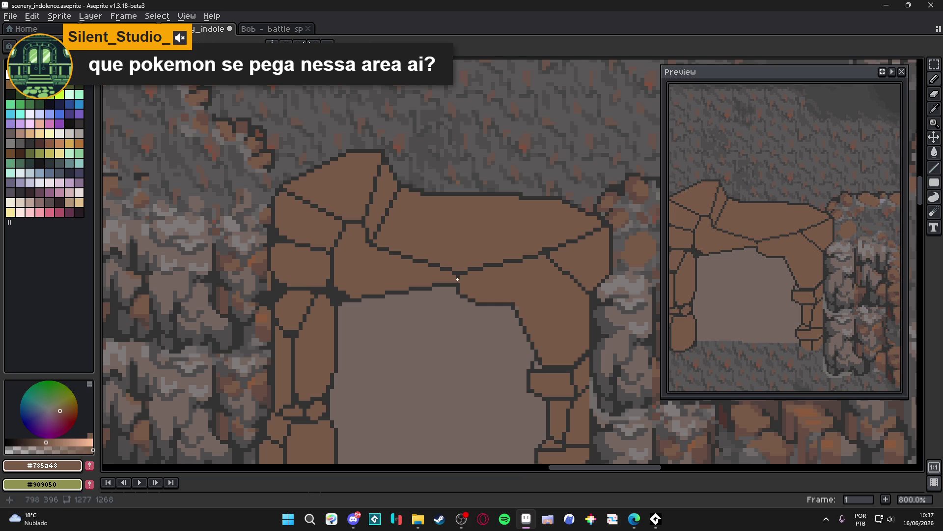
scroll(457, 278, "down", 3)
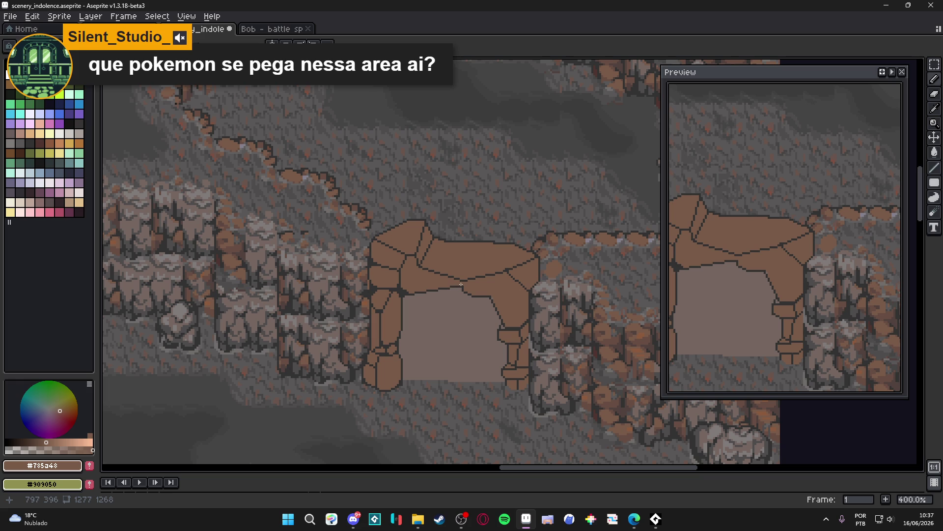
scroll(461, 285, "down", 1)
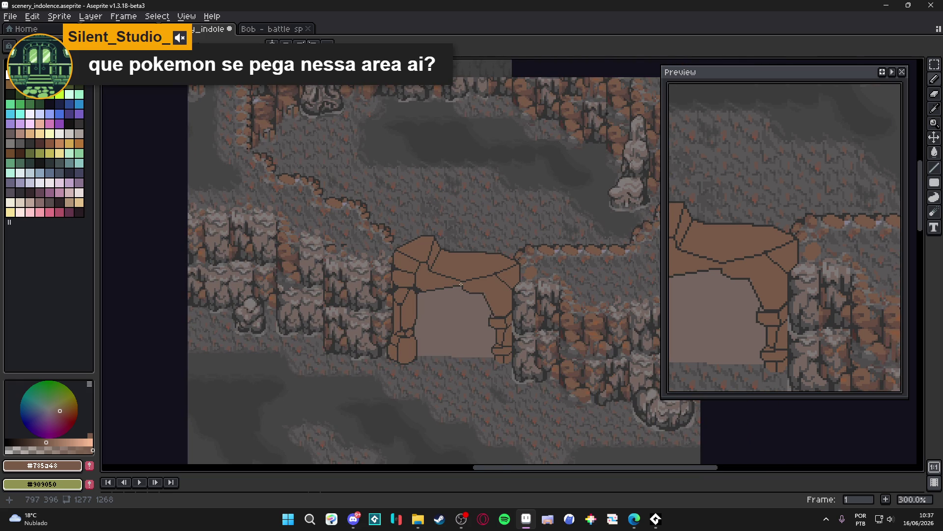
- Close the small stone's outline gap, paint the extra outline row brown, and save
scroll(461, 284, "up", 7)
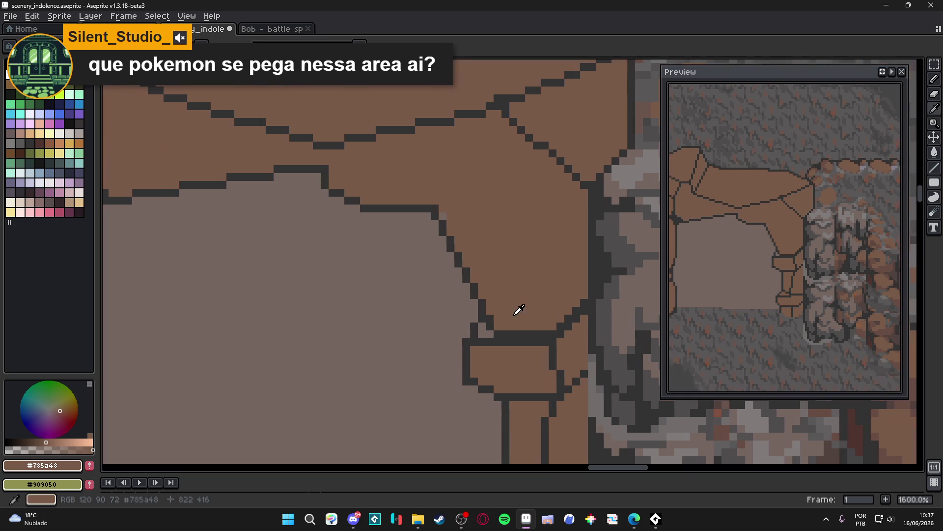
left_click(488, 327)
scroll(496, 335, "down", 5)
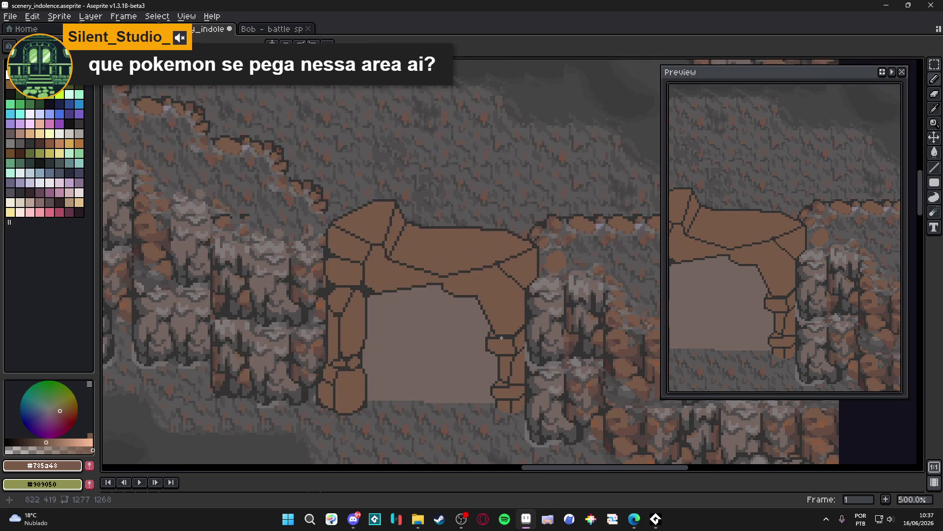
scroll(503, 341, "up", 4)
left_click_drag(501, 337, 539, 336)
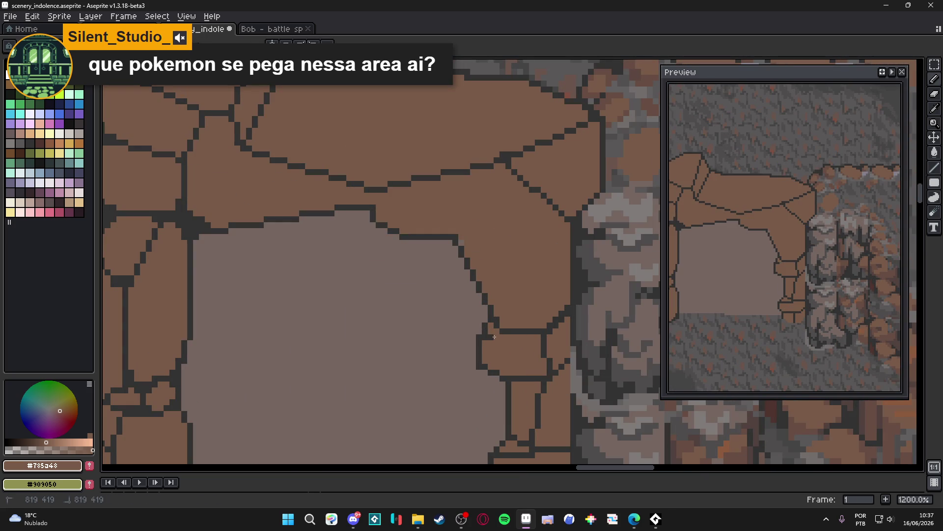
left_click(483, 336, "alt")
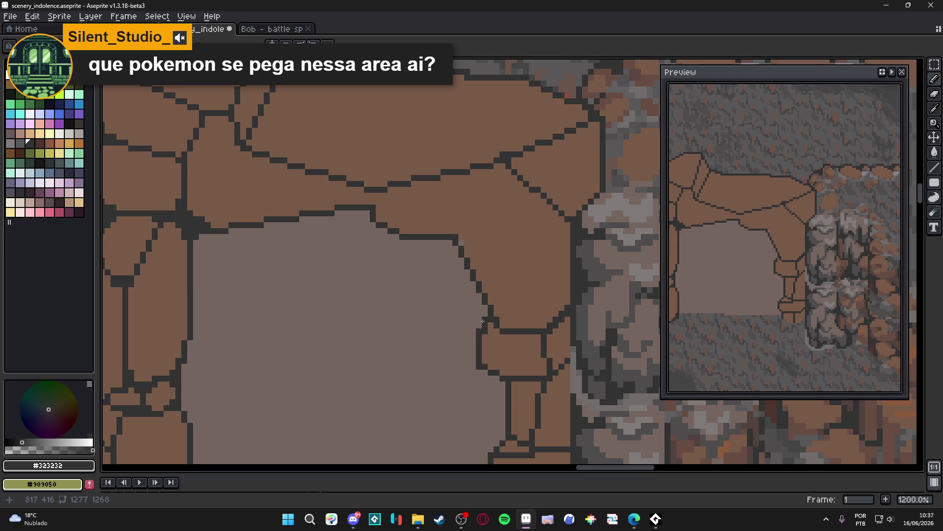
scroll(504, 350, "down", 4)
scroll(504, 350, "up", 3)
scroll(482, 337, "down", 3)
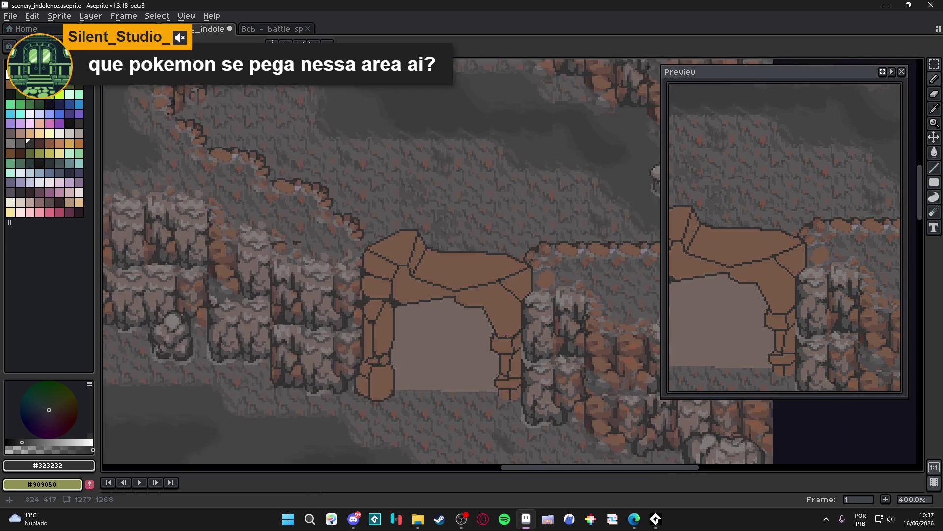
scroll(466, 336, "down", 1)
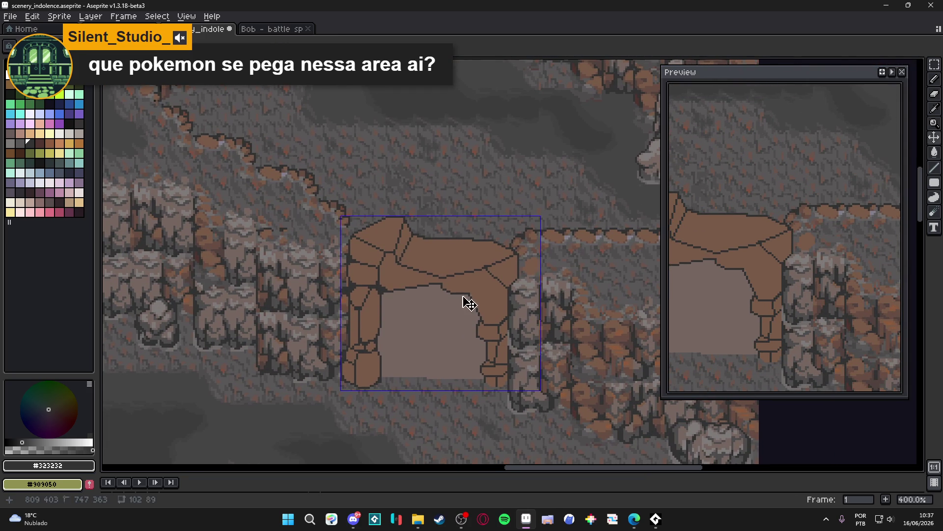
key("ctrl+s")
- Resample brown, save again, and draw a short vertical outline on the small stone
scroll(464, 291, "up", 2)
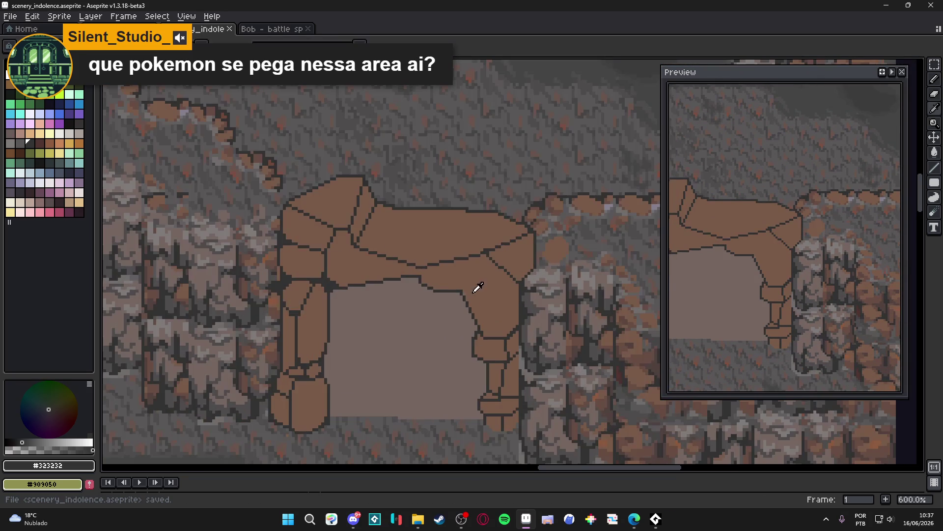
left_click(465, 292, "alt")
scroll(464, 292, "up", 2)
scroll(463, 292, "down", 4)
key("ctrl+s")
scroll(497, 300, "down", 1)
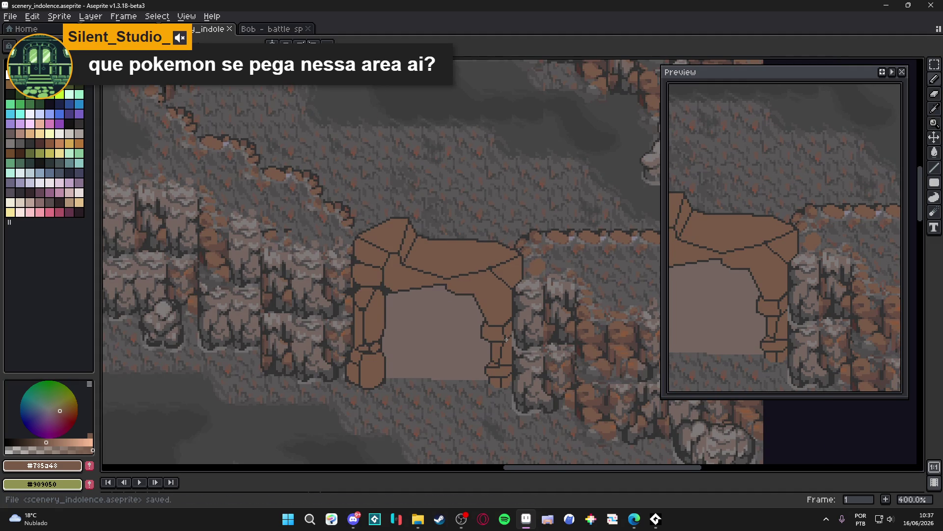
scroll(504, 340, "up", 3)
mouse_move(504, 346)
left_mouse_down()
mouse_move(460, 347)
mouse_move(504, 316)
left_mouse_up()
- Add a new dark edge and a horizontal outline splitting the small stone under the right leg
left_click(425, 327, "alt")
left_click_drag(457, 357, 505, 354)
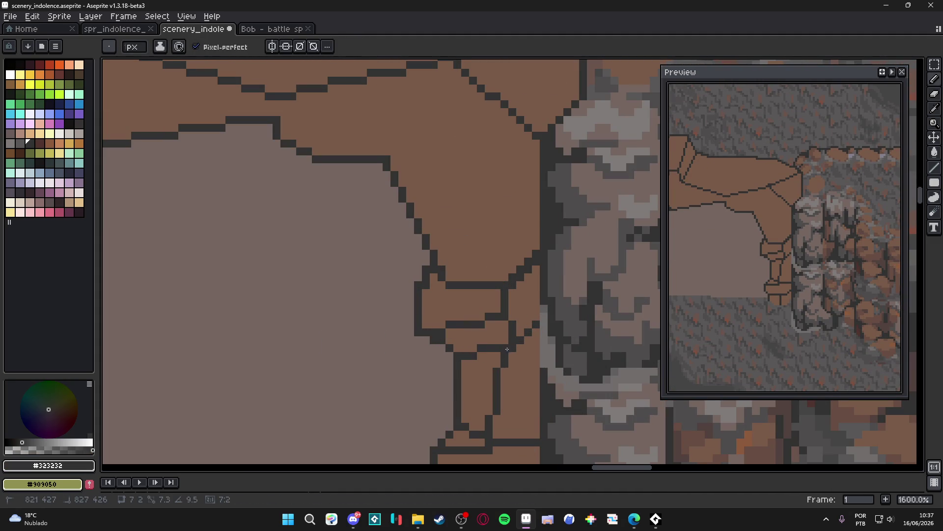
scroll(504, 354, "down", 3)
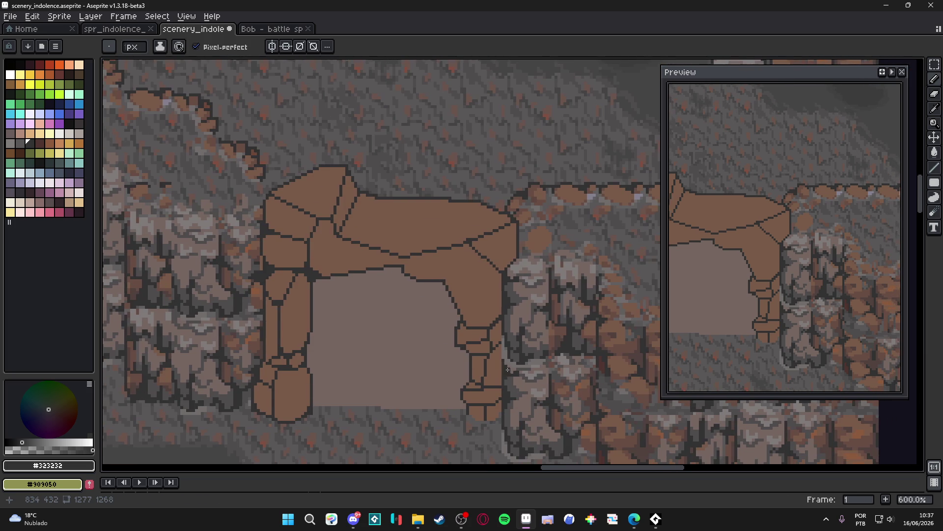
scroll(501, 357, "down", 1)
scroll(500, 359, "up", 2)
scroll(500, 359, "up", 2)
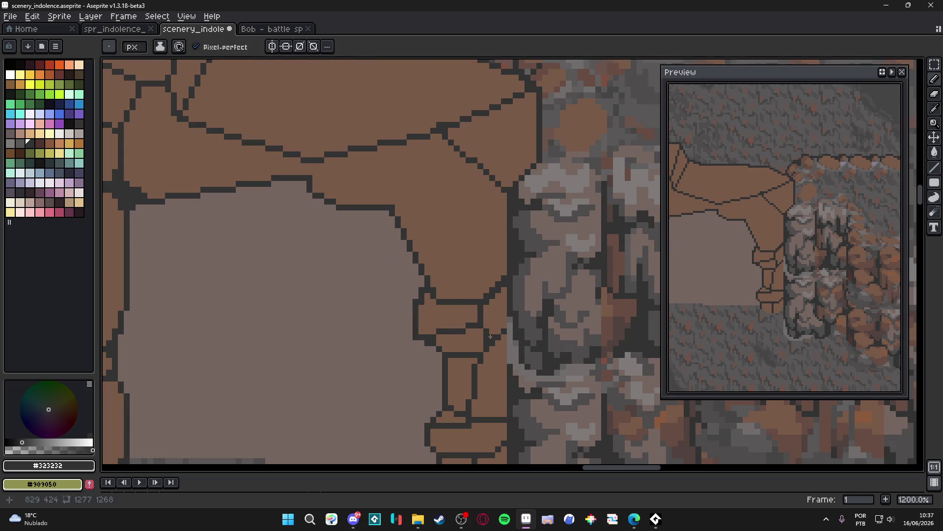
- Paint over the diagonal outline pixels in brown, undoing a bad stroke
left_click(494, 344, "alt")
left_click_drag(494, 344, 500, 333)
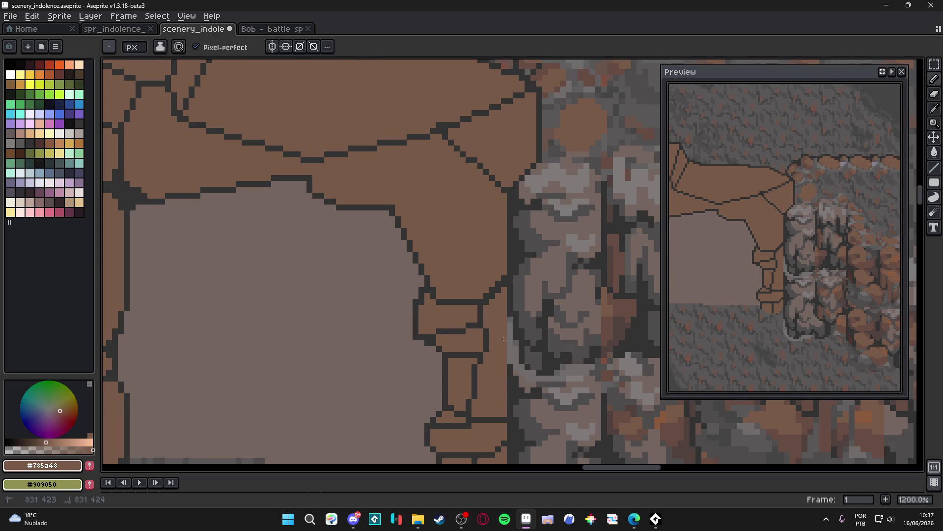
key("g")
key("b")
left_click(483, 320, "alt")
key("ctrl+z")
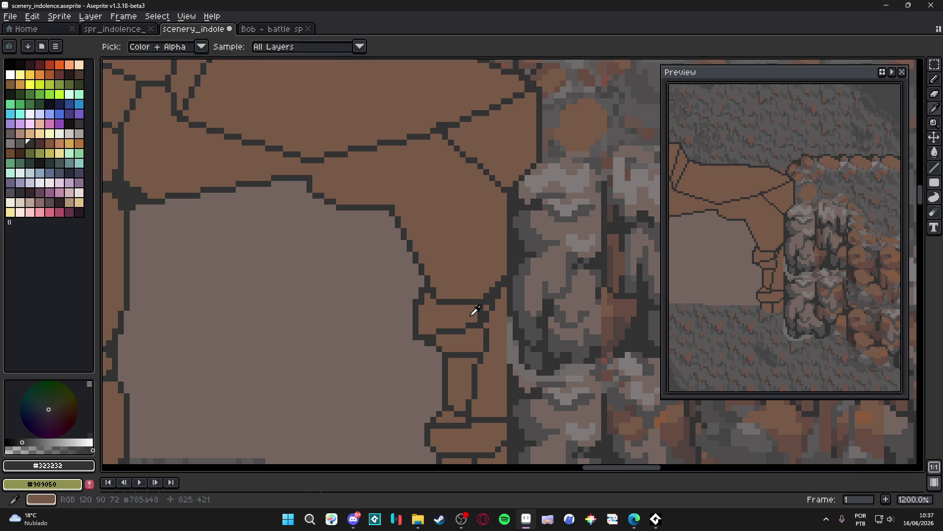
- Fill a few brown pixels on the stone edge and save the file
left_click(475, 316, "alt")
left_click_drag(476, 316, 479, 308)
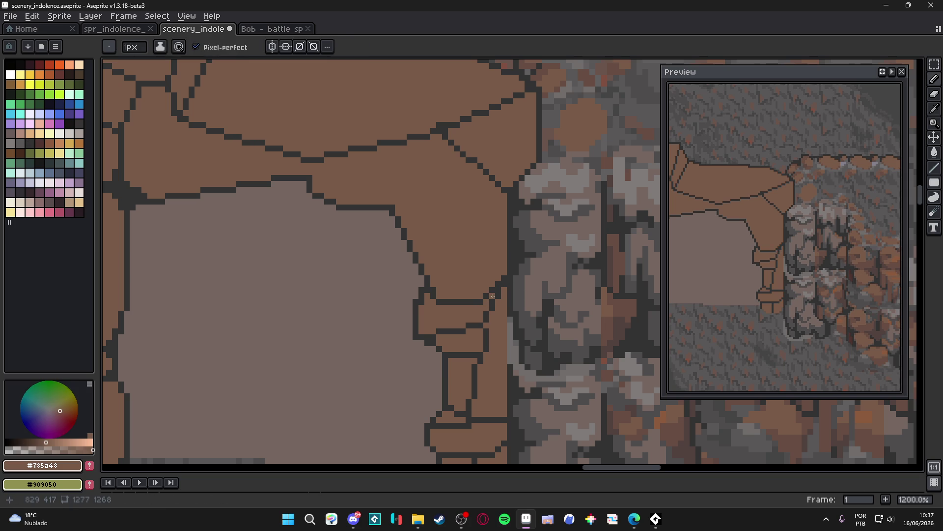
left_click(486, 324, "alt")
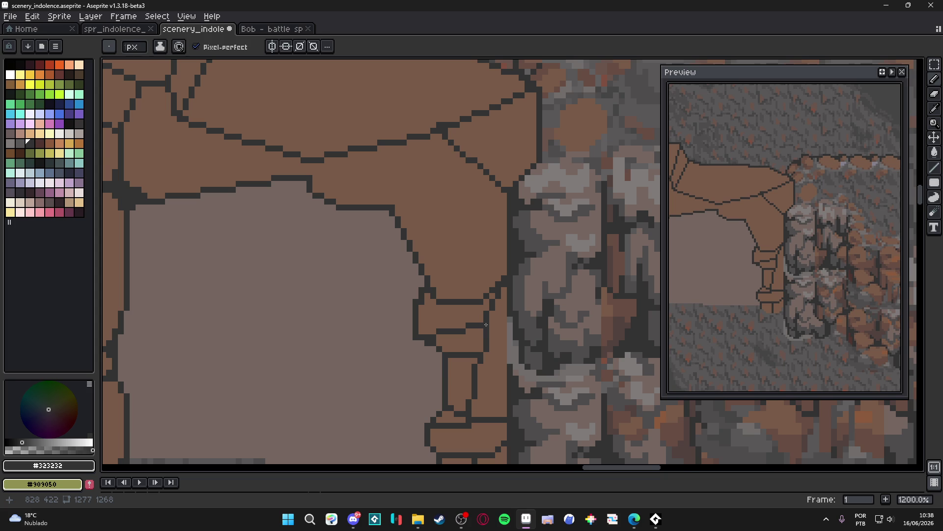
scroll(486, 324, "down", 5)
key("ctrl+s")
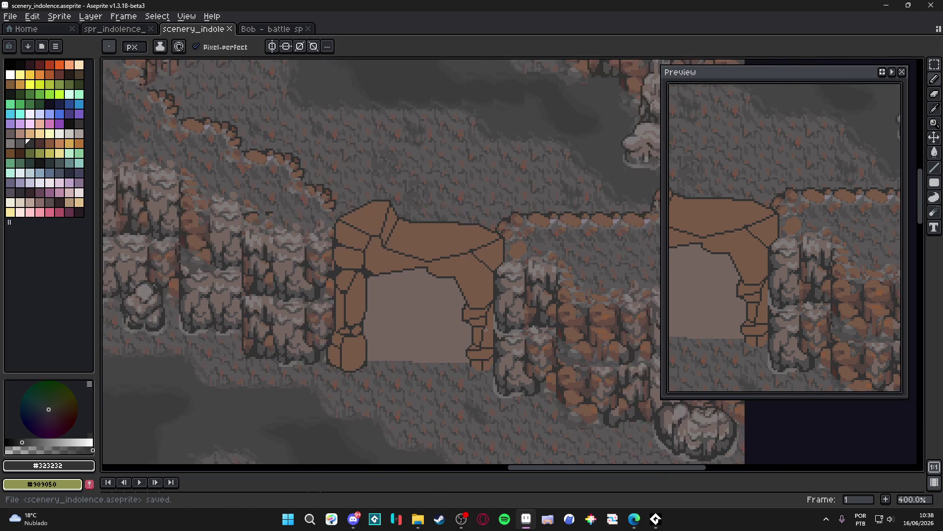
- Draw a short dark outline on the stone and check the nearby outline and grey colours
scroll(485, 332, "up", 6)
left_click_drag(473, 333, 448, 332)
left_click(448, 342, "alt")
left_click(457, 331, "alt")
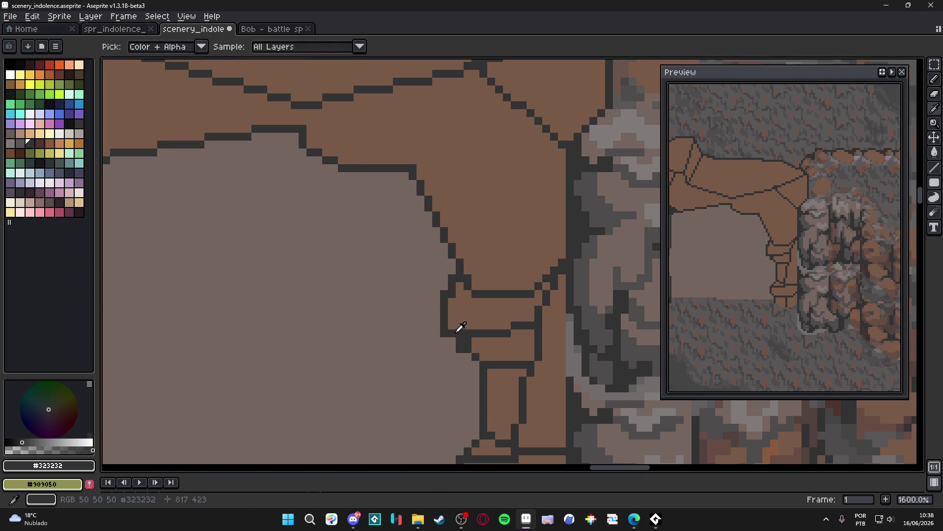
left_click(448, 334, "alt")
scroll(454, 330, "down", 4)
scroll(457, 326, "up", 4)
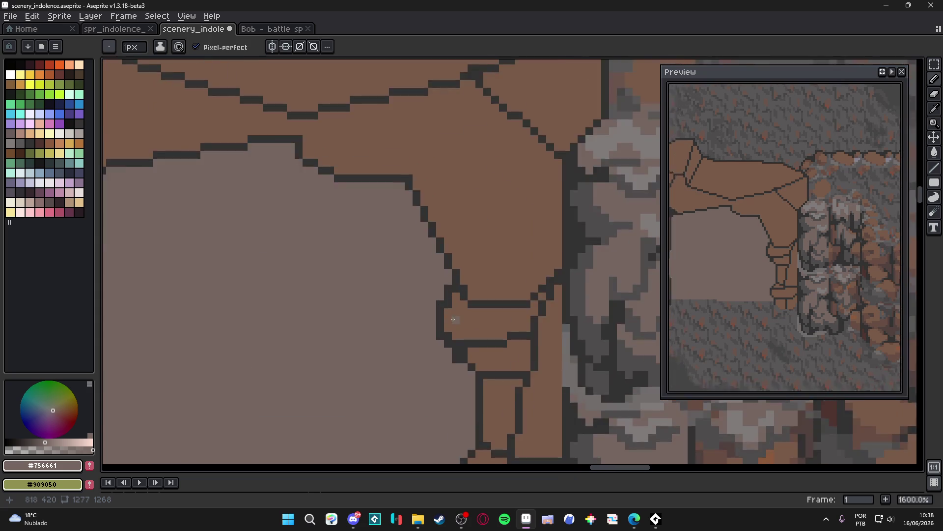
scroll(461, 323, "down", 4)
left_click_drag(461, 323, 471, 327)
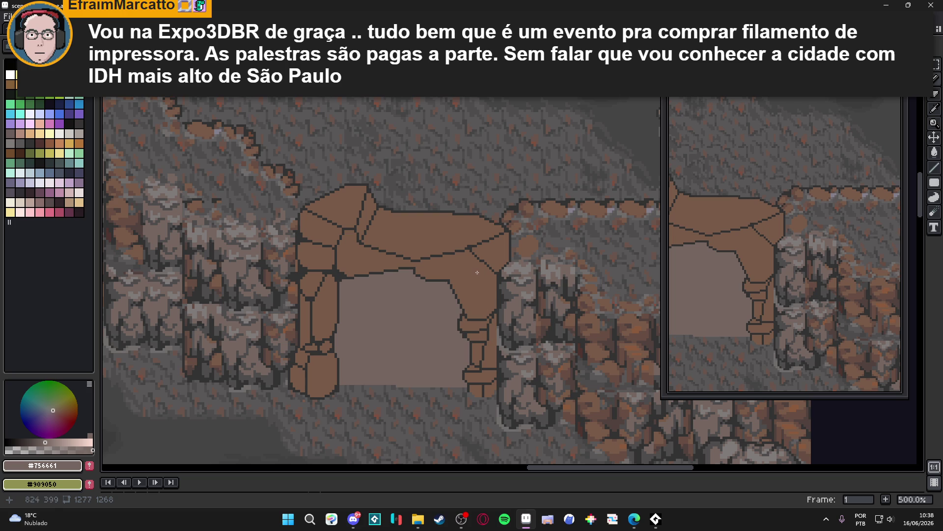
scroll(451, 276, "up", 4)
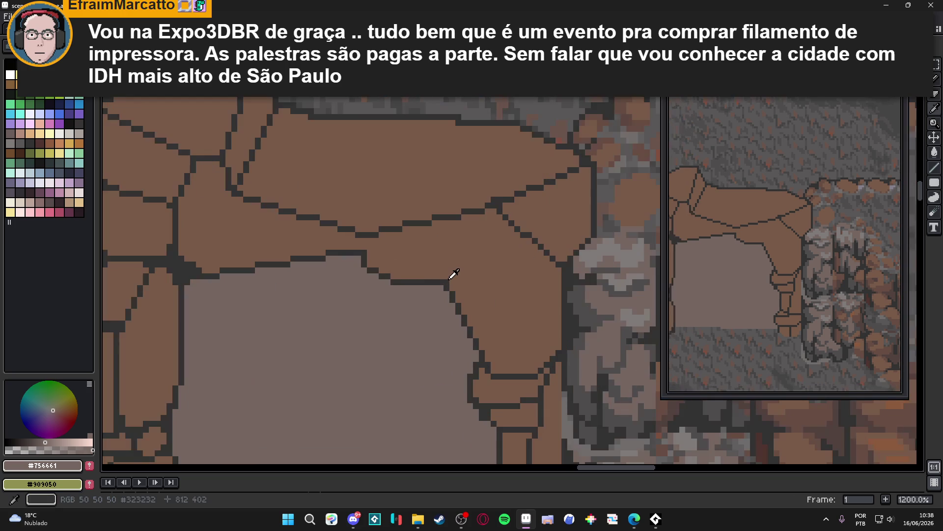
- Draw a dark crack across the large stone where the top slab meets the right pillar
left_click(452, 274, "alt")
left_click(484, 211, "shift")
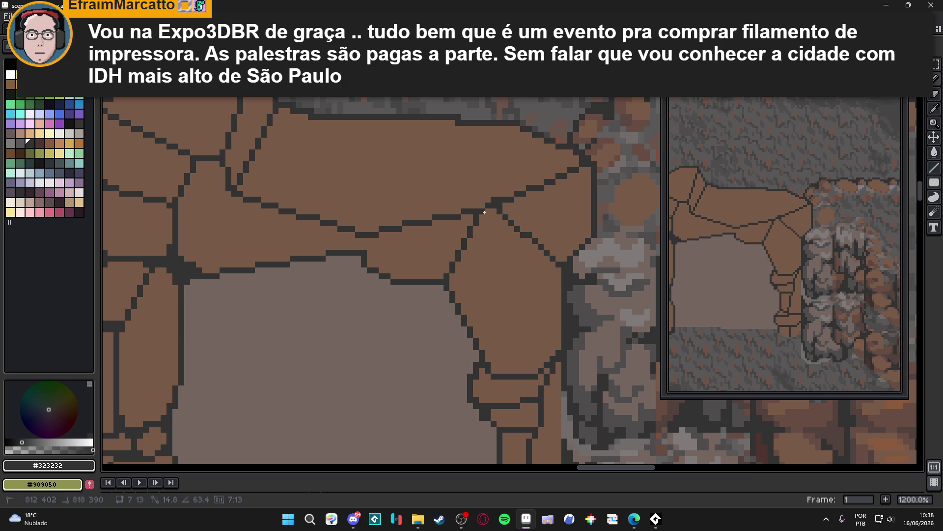
left_click(448, 282)
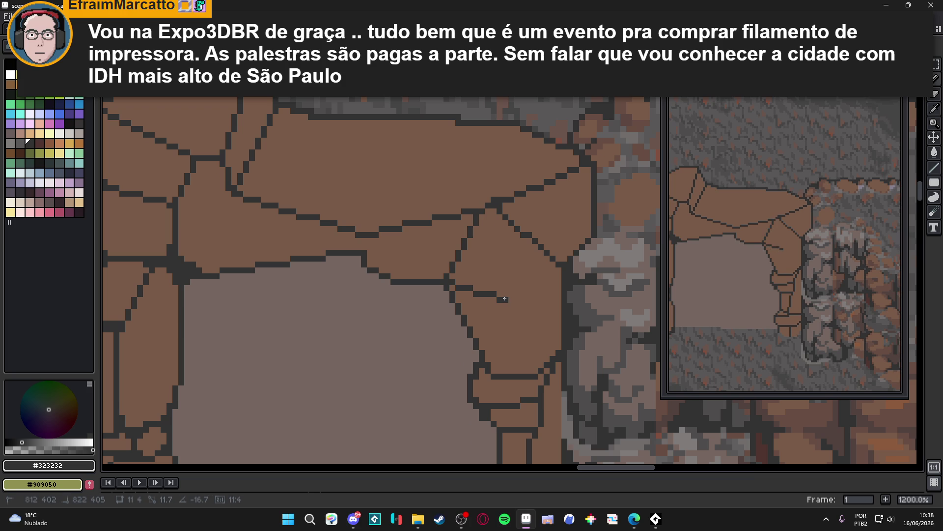
left_click(505, 299)
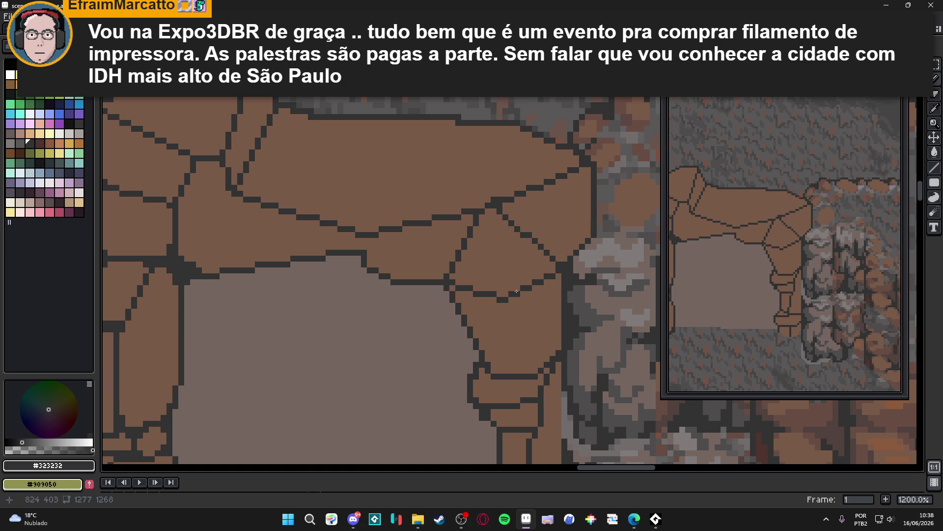
scroll(526, 375, "down", 5)
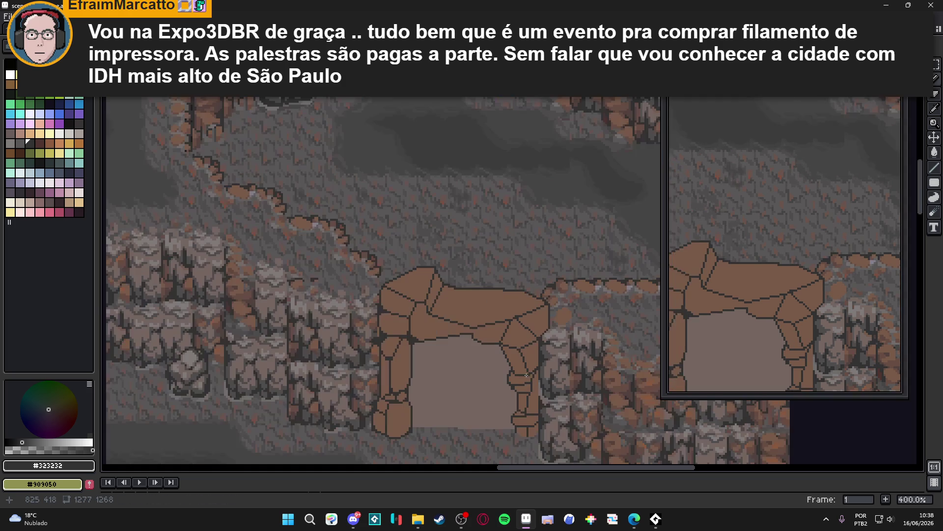
scroll(526, 376, "down", 2)
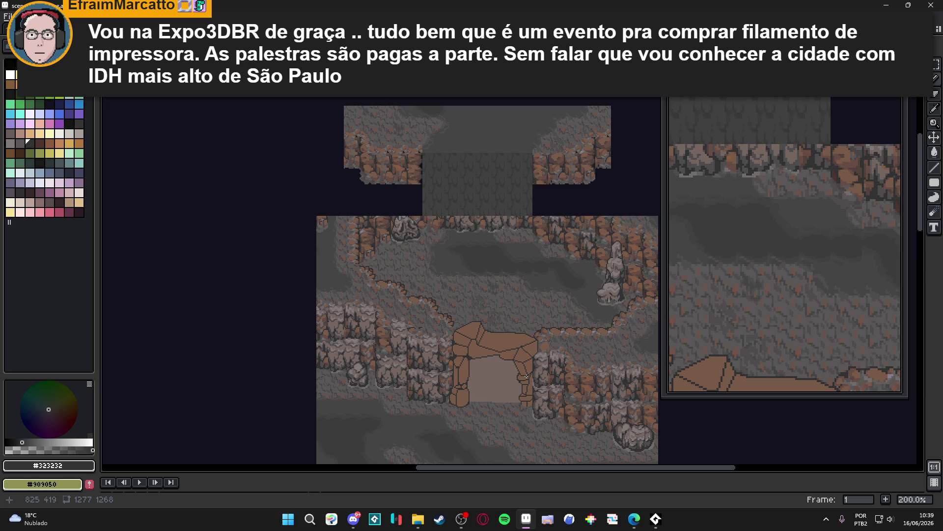
scroll(500, 333, "up", 6)
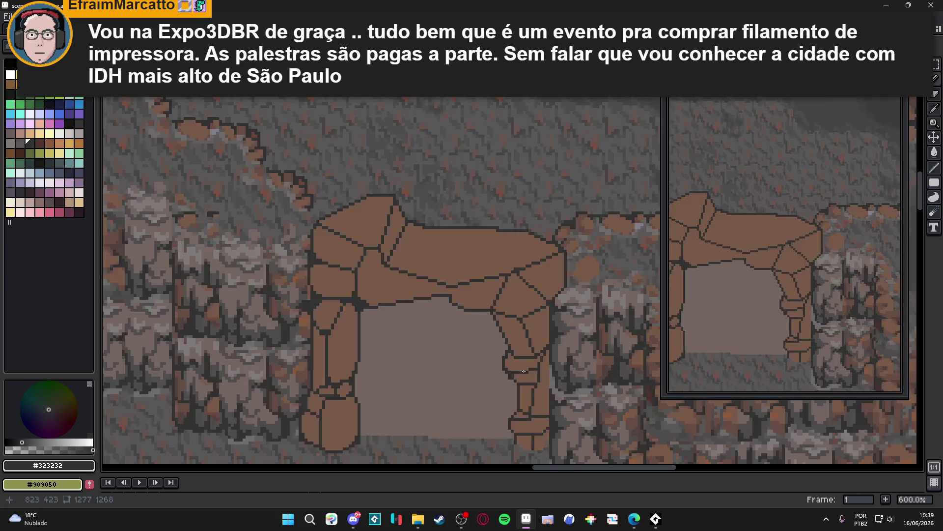
- Thicken the dark #323232 outlines around the right pillar's upper and lower blocks
scroll(537, 307, "up", 1)
left_click_drag(559, 261, 567, 229)
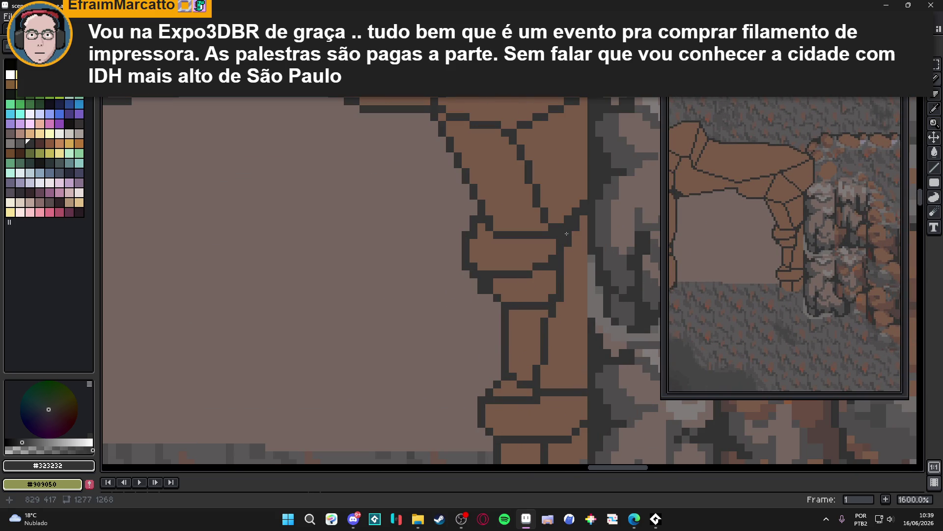
scroll(554, 306, "down", 2)
left_click(537, 332)
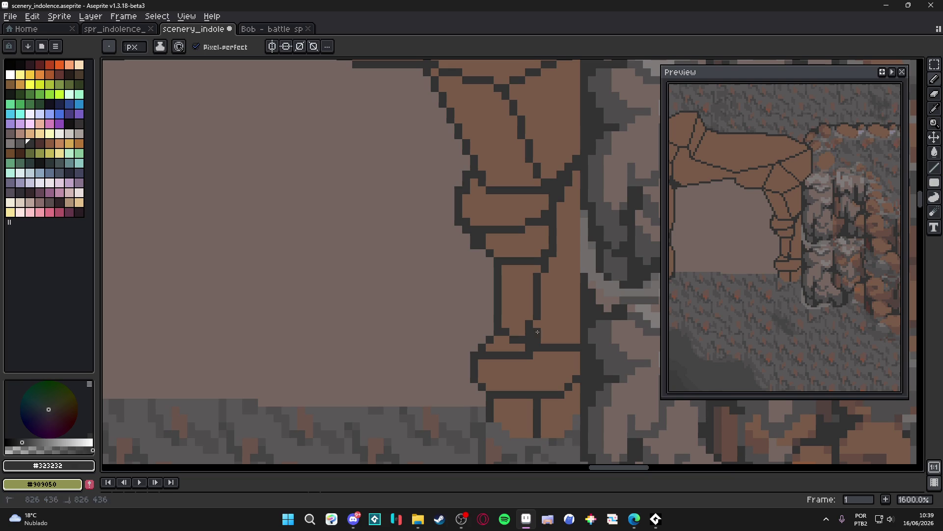
left_click_drag(498, 348, 489, 349)
left_click(487, 338)
left_click(482, 339)
left_click(482, 379)
mouse_move(491, 393)
left_mouse_down()
mouse_move(570, 393)
mouse_move(569, 379)
left_mouse_up()
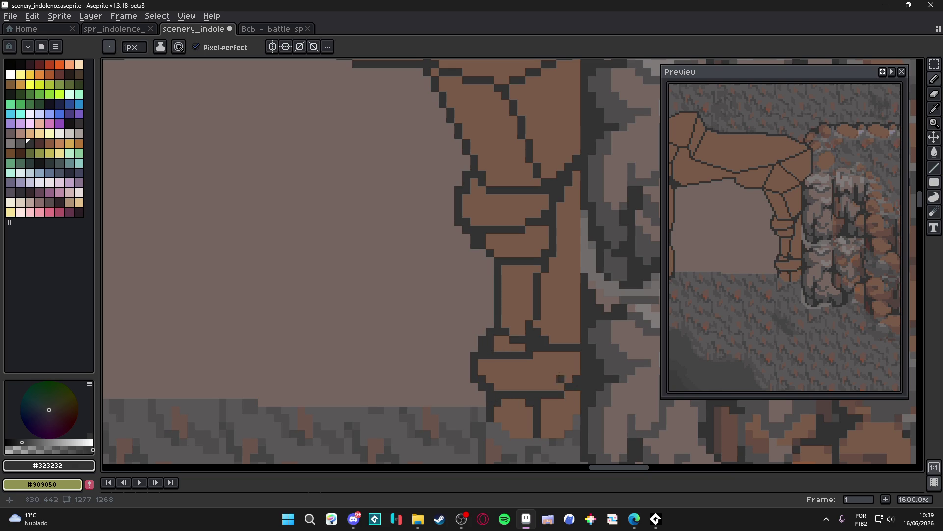
left_click_drag(510, 313, 528, 379)
left_click_drag(522, 334, 539, 333)
key("ctrl+z")
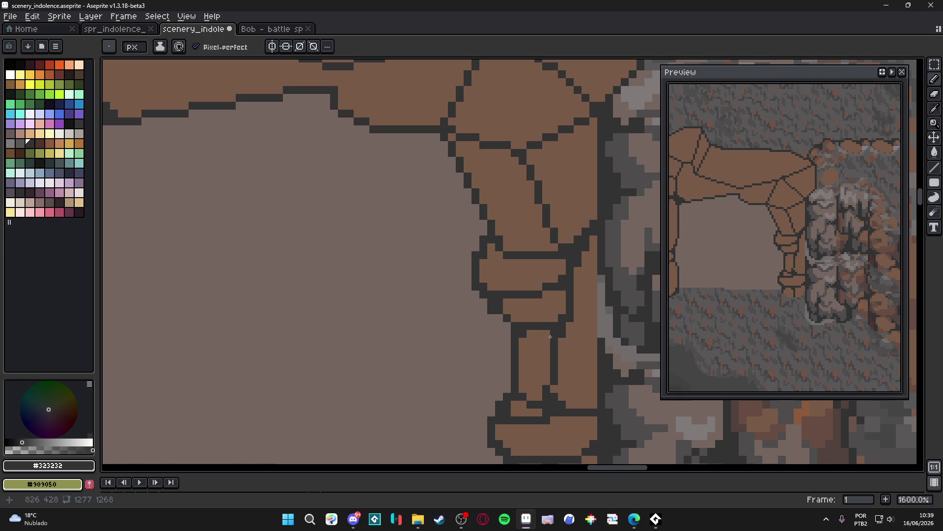
left_click(560, 389)
scroll(560, 393, "down", 1)
- Thicken the crack junctions on the top-right stones and touch up the lintel's upper outline
left_click_drag(504, 209, 514, 283)
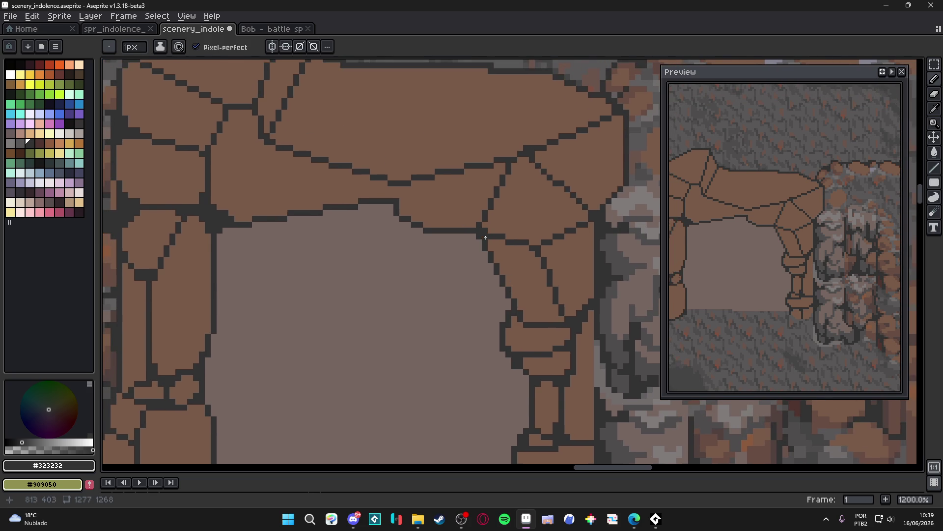
left_click(485, 225)
left_click(490, 231)
left_click(543, 152)
left_click(618, 118)
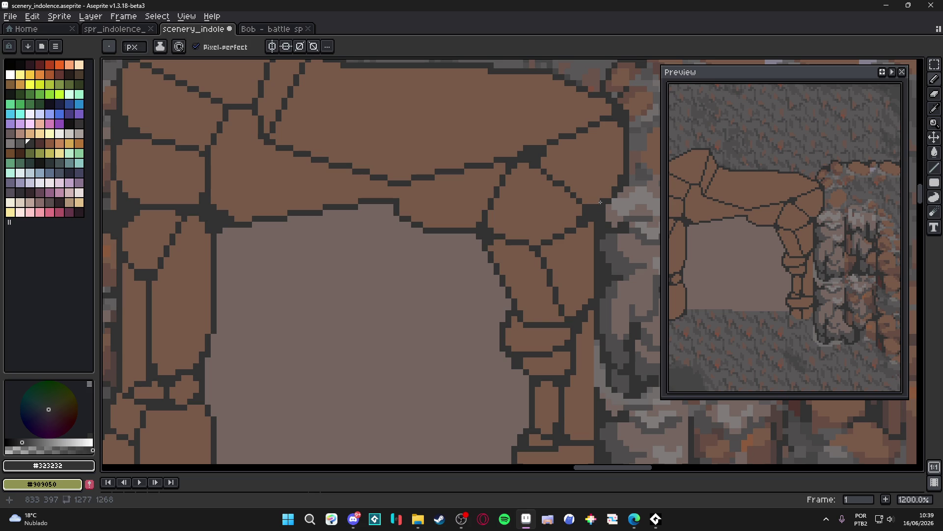
scroll(584, 202, "down", 4)
scroll(578, 166, "up", 5)
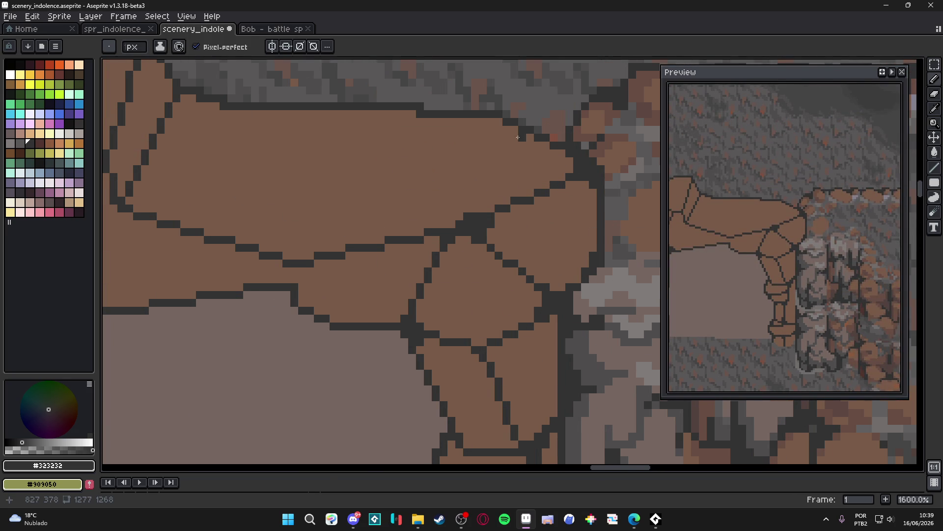
- Add dark outline pixels at the top-left corner of the arch's upper stones
scroll(483, 130, "down", 5)
scroll(363, 209, "up", 4)
scroll(363, 209, "down", 4)
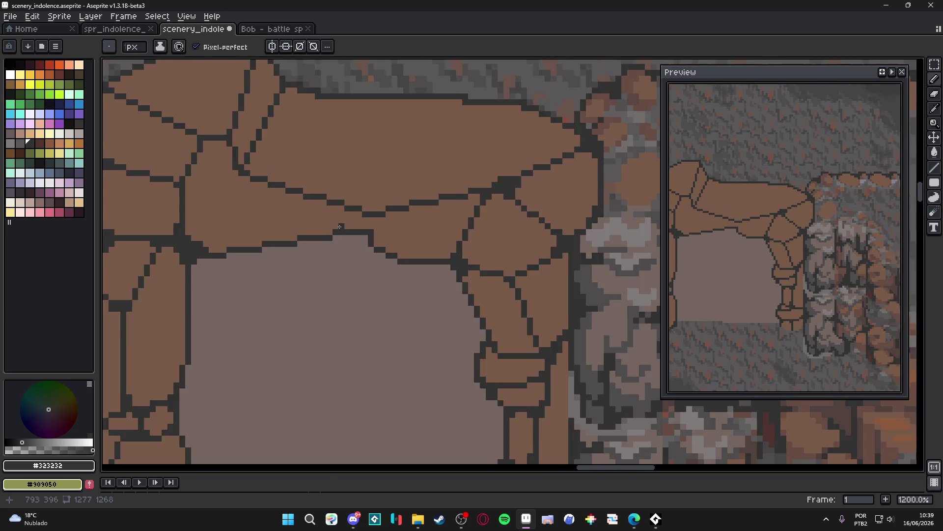
scroll(271, 132, "up", 7)
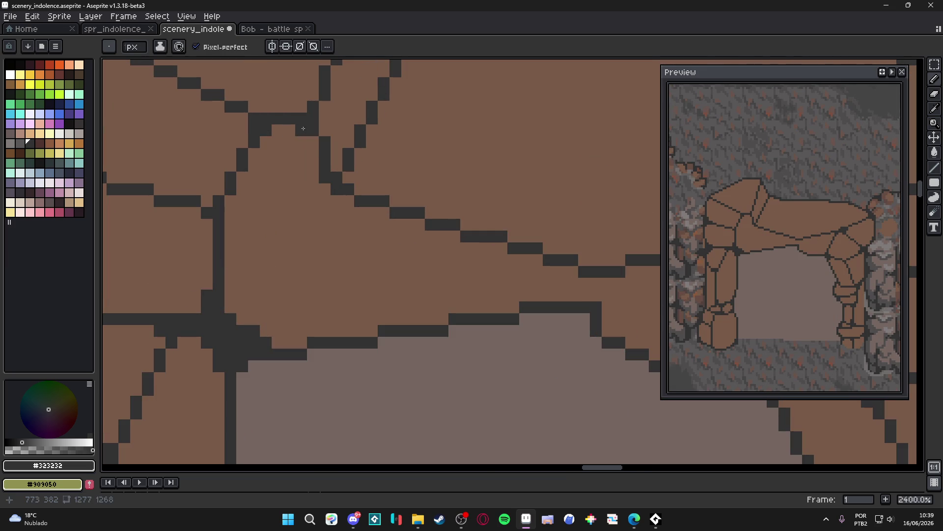
scroll(322, 165, "down", 2)
scroll(324, 161, "down", 2)
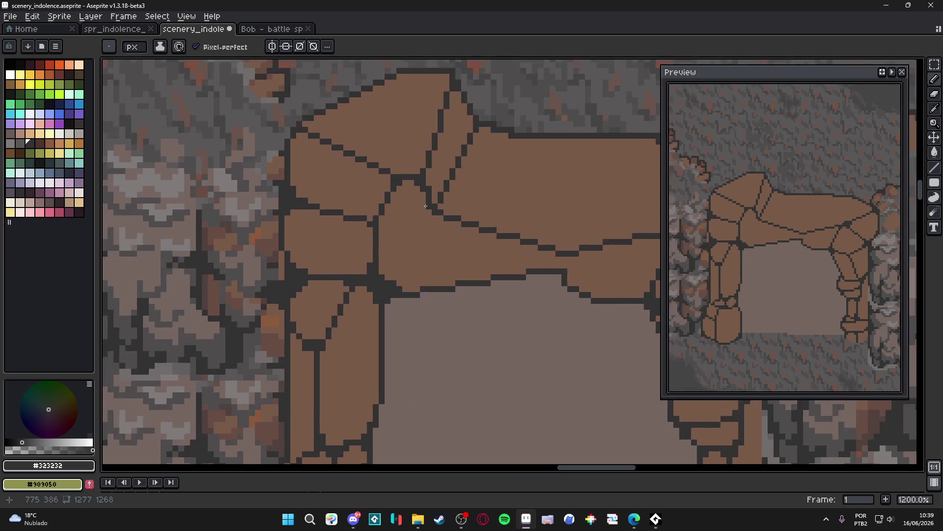
scroll(309, 137, "up", 4)
left_click(300, 147)
left_click(312, 147)
left_click(324, 113)
left_click(336, 112)
left_click(336, 122)
left_click(348, 99)
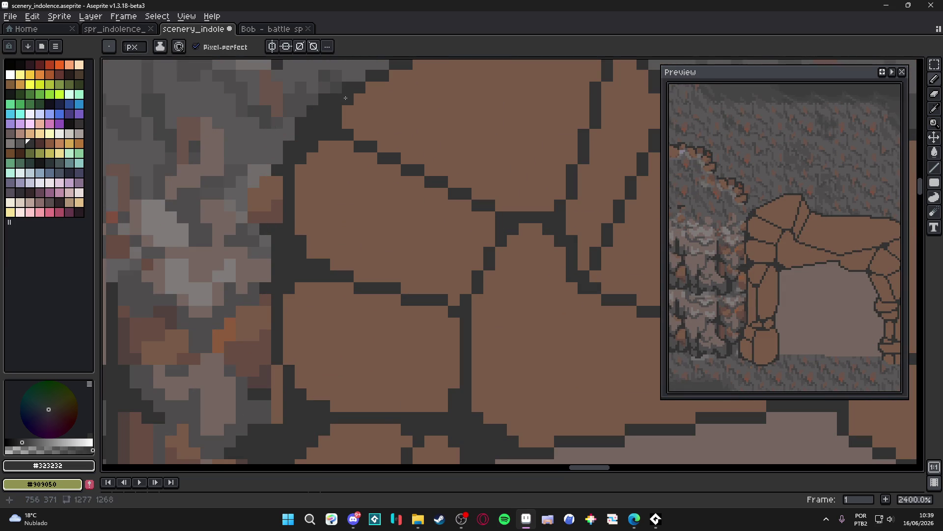
- Fill the remaining gaps in the dark outline along the arch's upper edge
scroll(347, 103, "down", 5)
left_click_drag(391, 141, 387, 181)
scroll(393, 132, "up", 4)
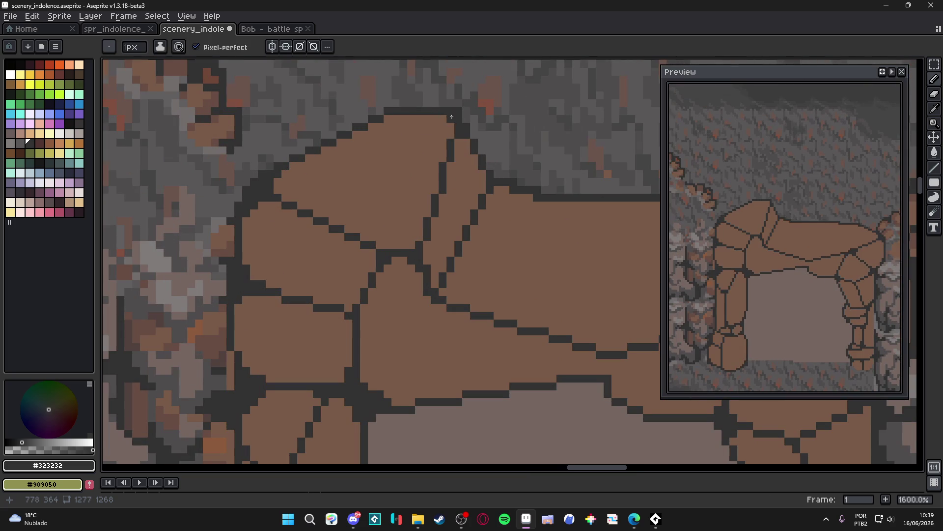
left_click(435, 120)
left_click(457, 141)
left_click(475, 167)
scroll(441, 237, "down", 3)
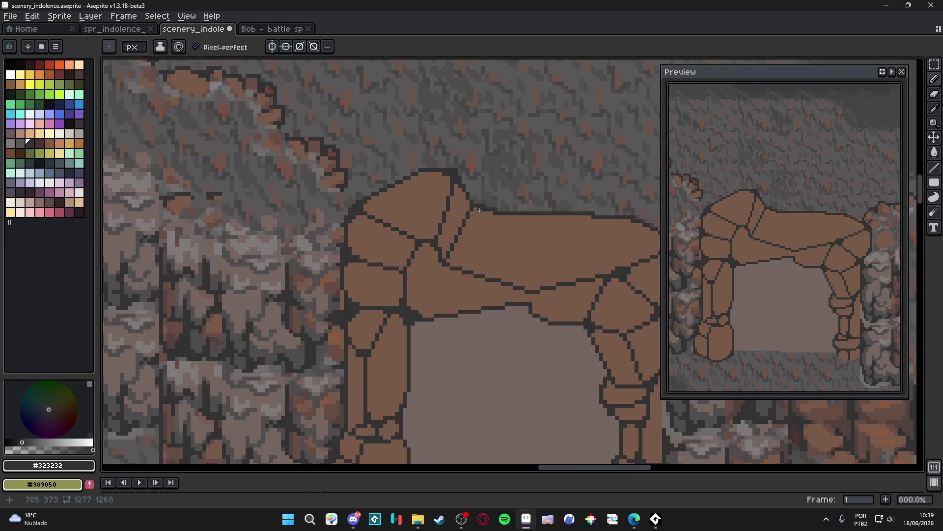
scroll(472, 216, "up", 1)
scroll(479, 224, "down", 2)
scroll(479, 224, "up", 3)
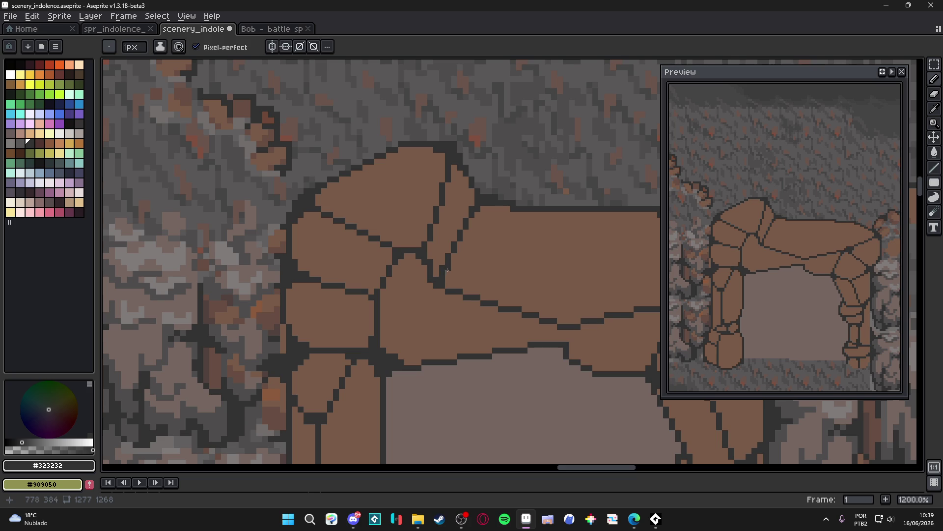
scroll(447, 286, "down", 5)
scroll(462, 295, "up", 2)
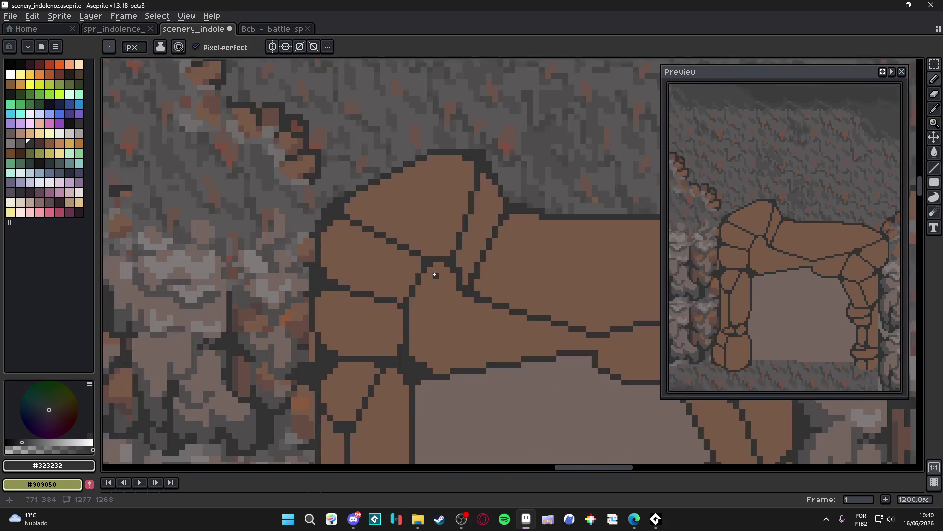
scroll(467, 301, "down", 1)
scroll(467, 301, "up", 1)
scroll(412, 258, "up", 4)
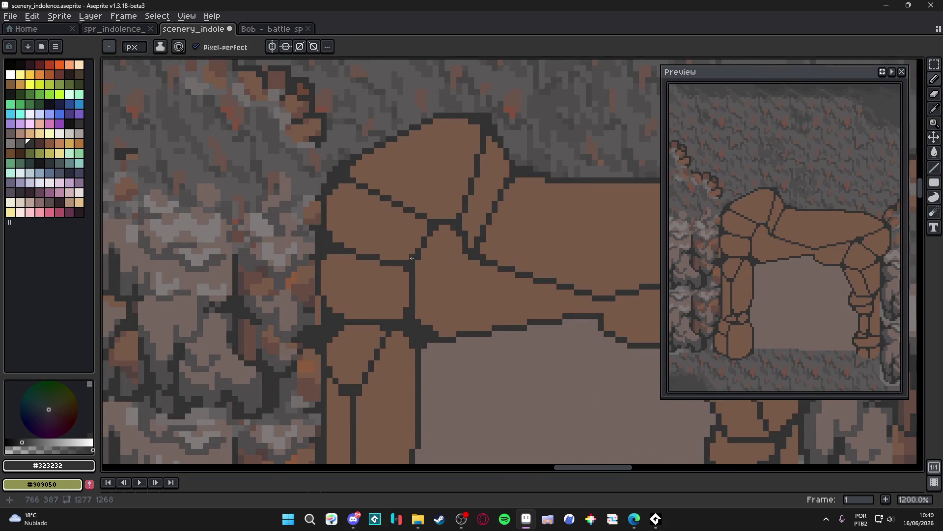
scroll(423, 223, "down", 4)
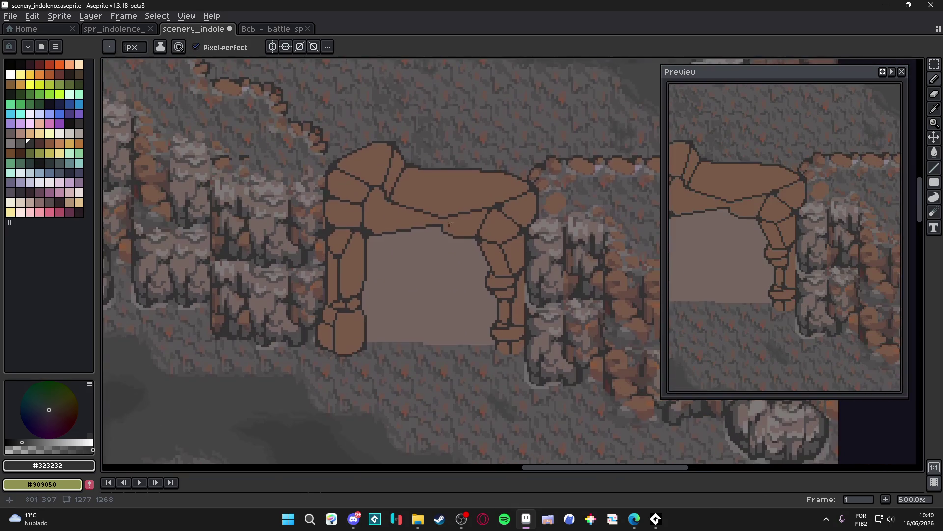
scroll(478, 248, "up", 6)
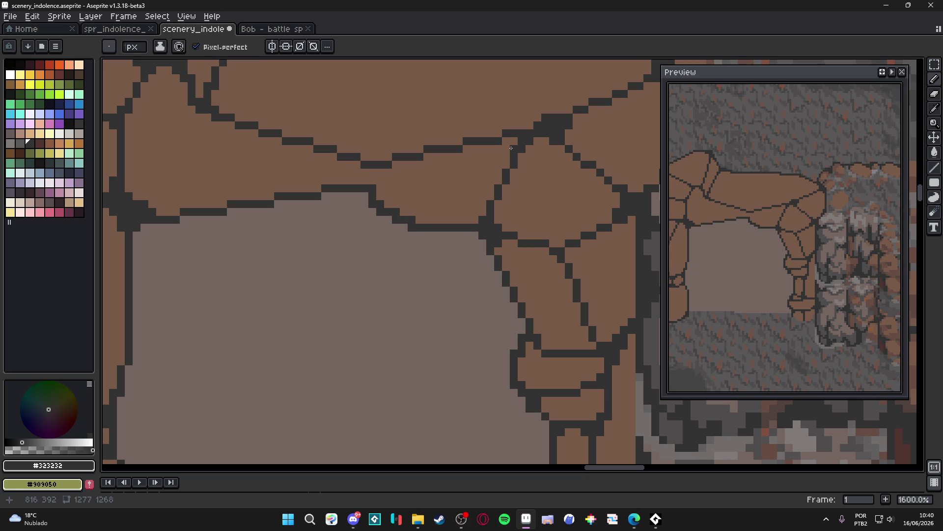
scroll(491, 152, "down", 5)
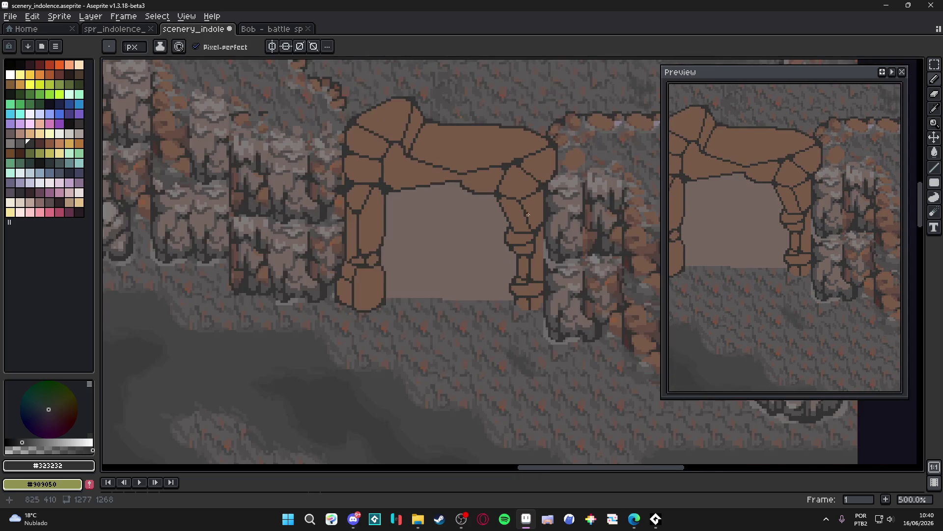
scroll(494, 206, "up", 5)
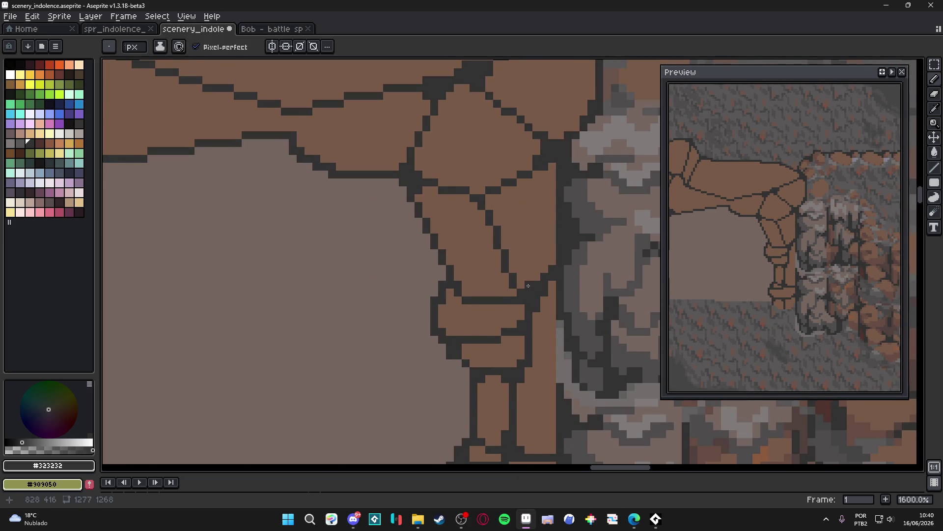
scroll(529, 288, "up", 2)
scroll(530, 304, "down", 6)
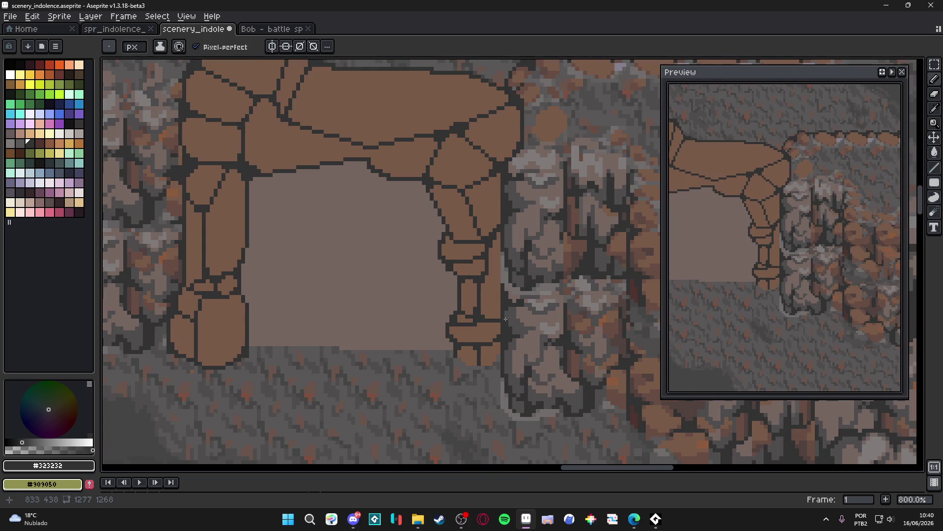
scroll(490, 313, "up", 6)
scroll(478, 121, "down", 2)
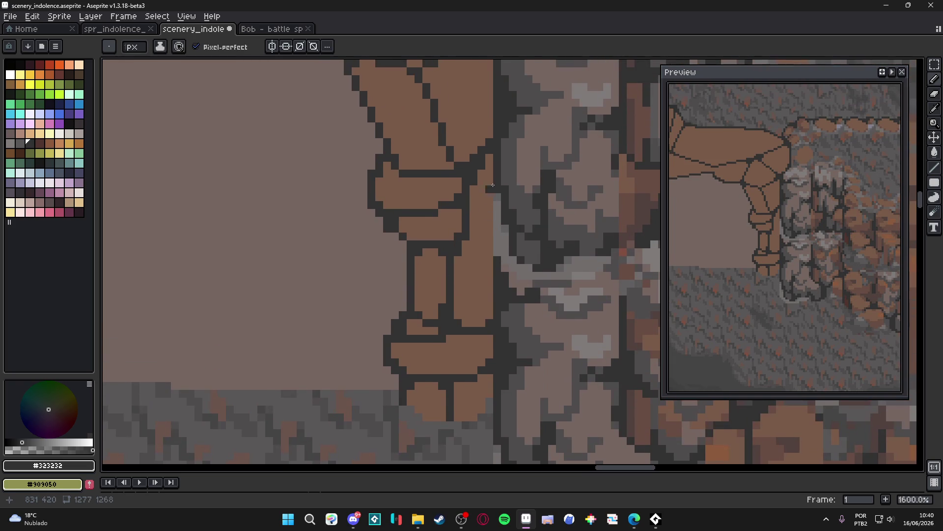
scroll(488, 165, "down", 6)
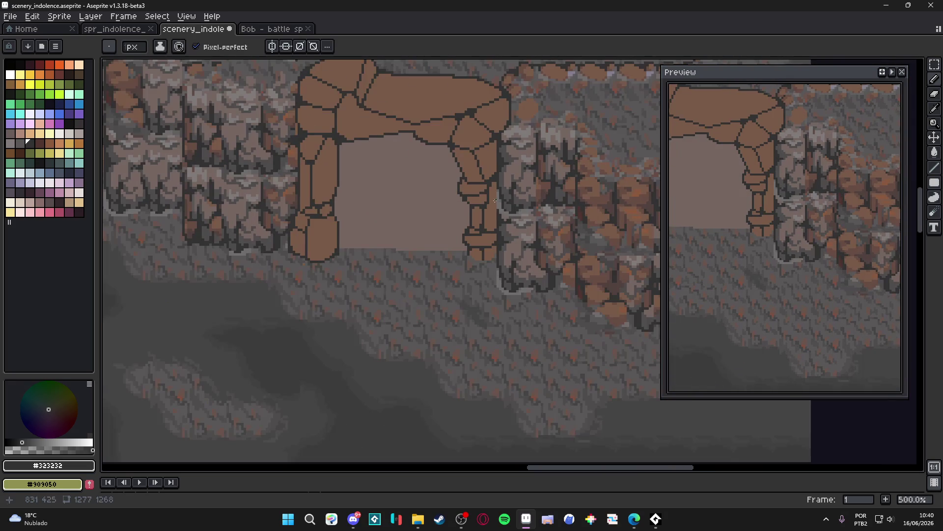
scroll(541, 298, "down", 1)
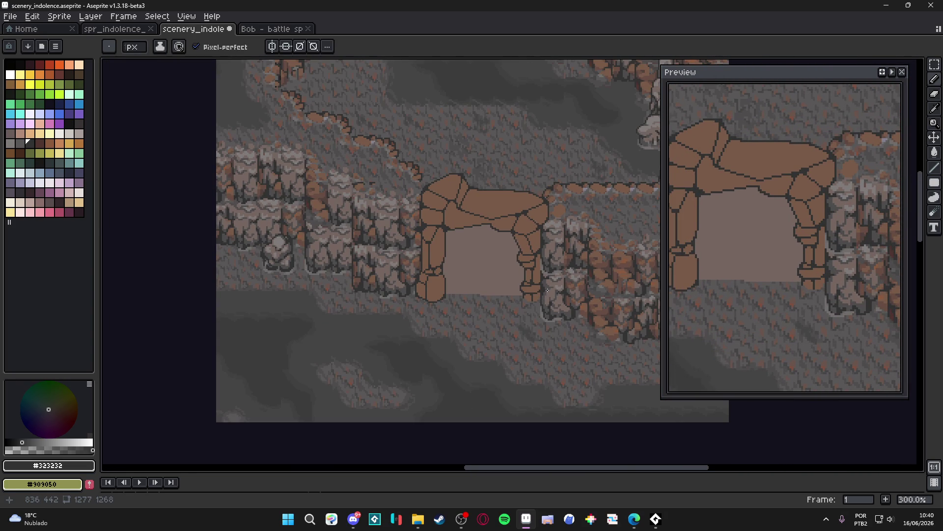
scroll(522, 270, "up", 3)
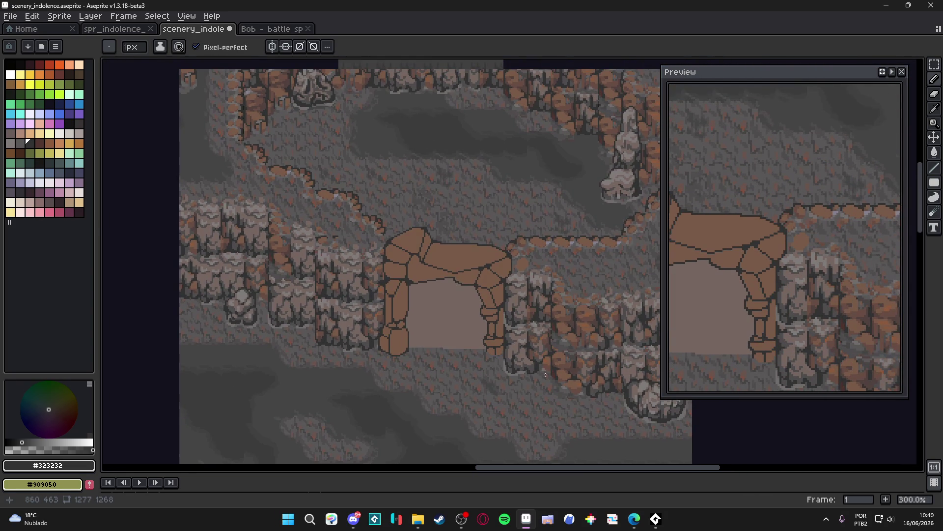
scroll(474, 274, "right", 2)
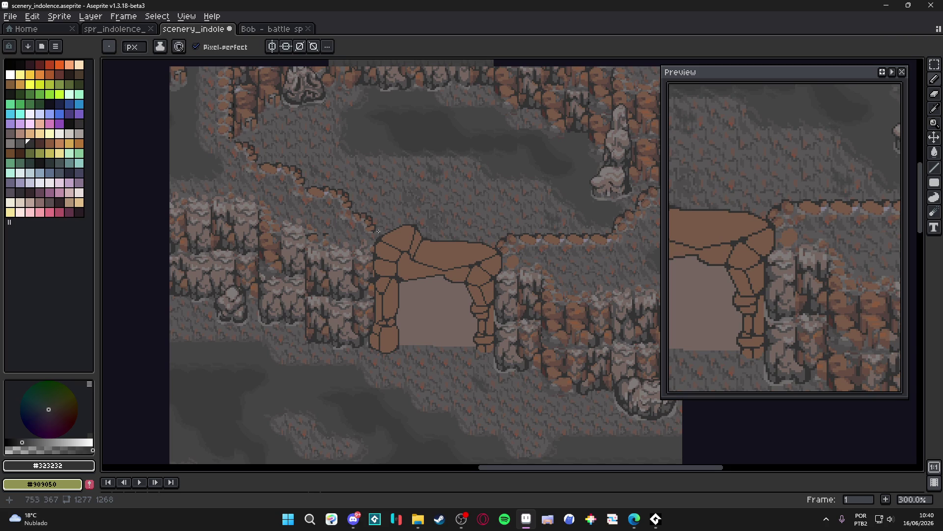
scroll(413, 263, "down", 2)
scroll(418, 270, "up", 2)
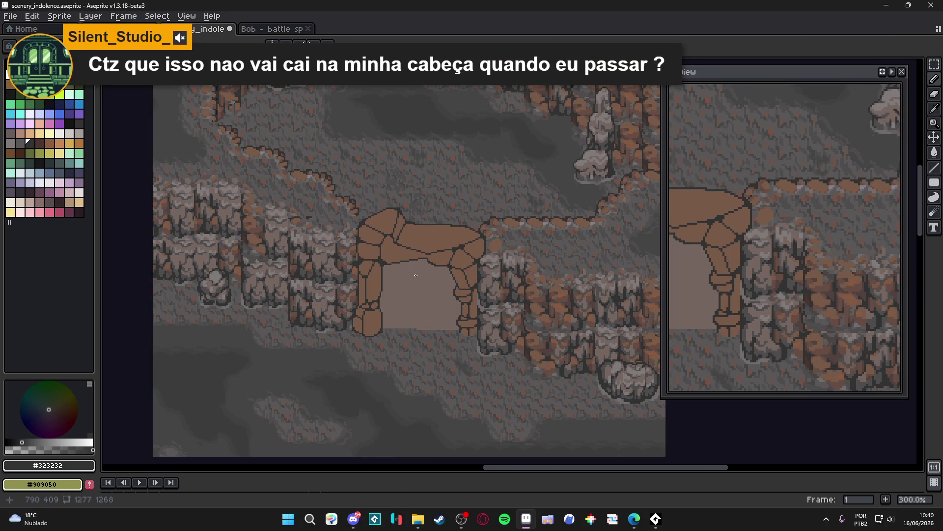
left_click_drag(427, 309, 430, 313)
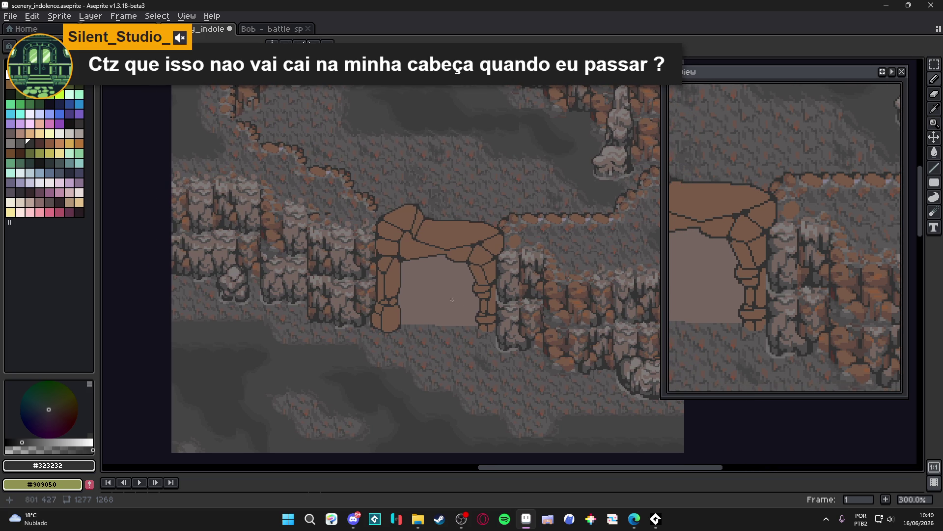
left_click_drag(387, 267, 453, 331)
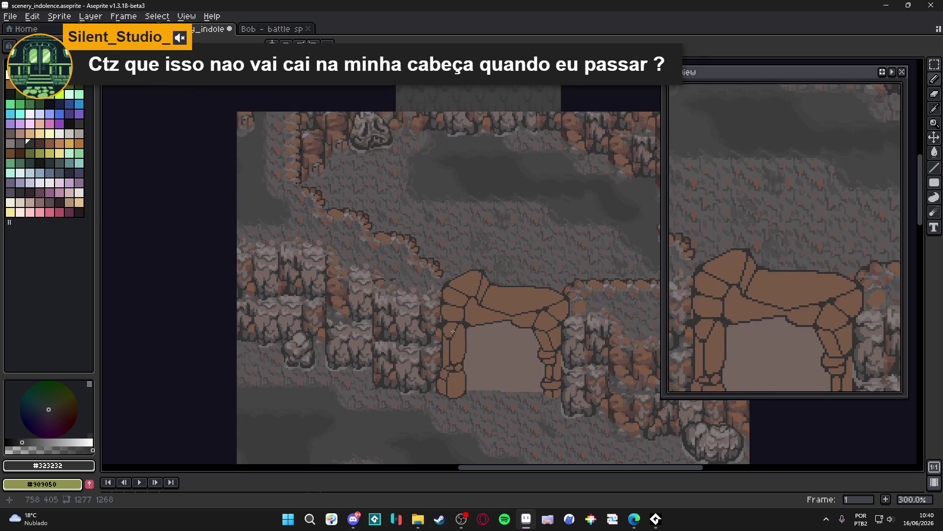
left_click_drag(524, 320, 480, 308)
scroll(269, 140, "up", 2)
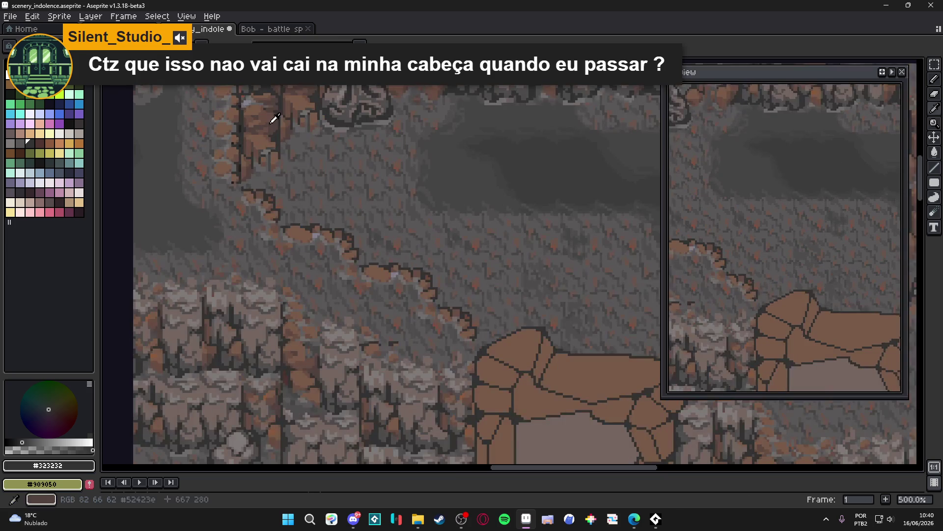
- Sample #674D42 and #52423C, then darken the small bottom-left stone of the arch
left_click(276, 131, "alt")
left_click(273, 120, "alt")
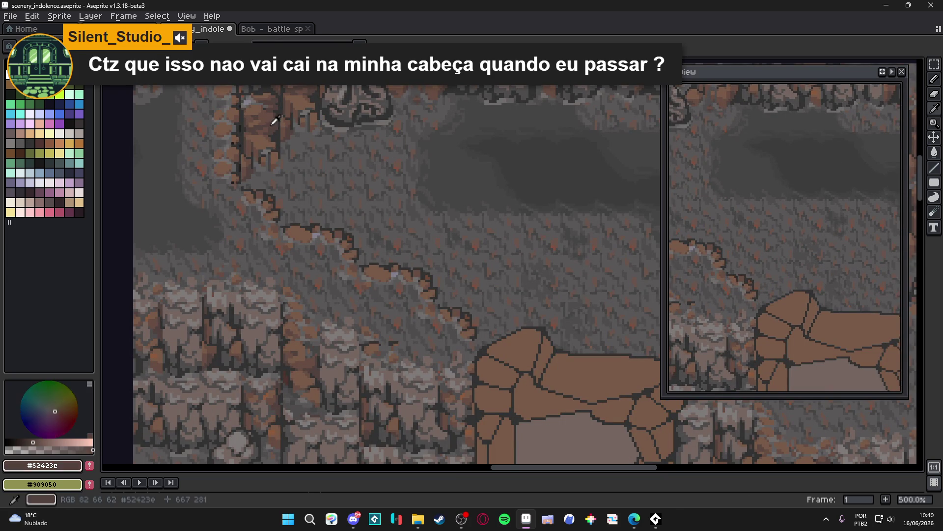
scroll(382, 181, "down", 3)
scroll(391, 337, "up", 1)
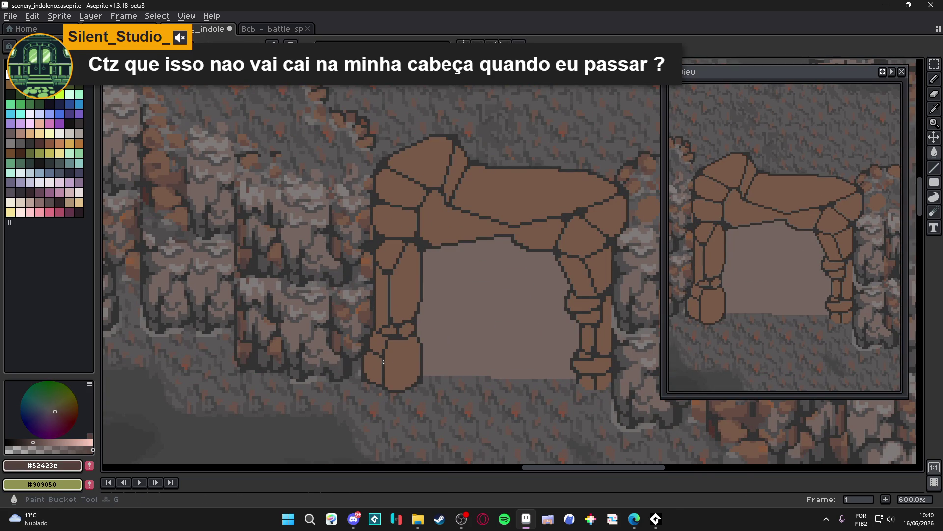
left_click(391, 339)
key("ctrl+z")
key("ctrl+d")
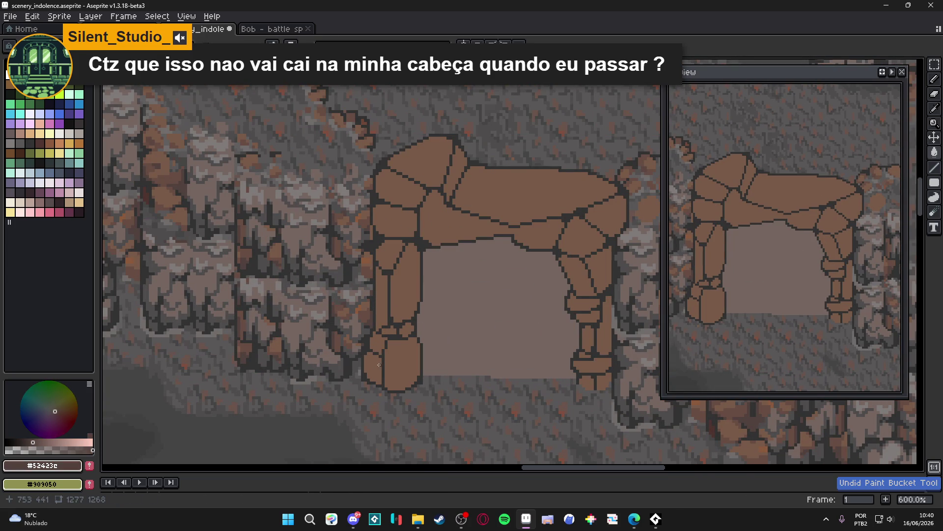
left_click(377, 359)
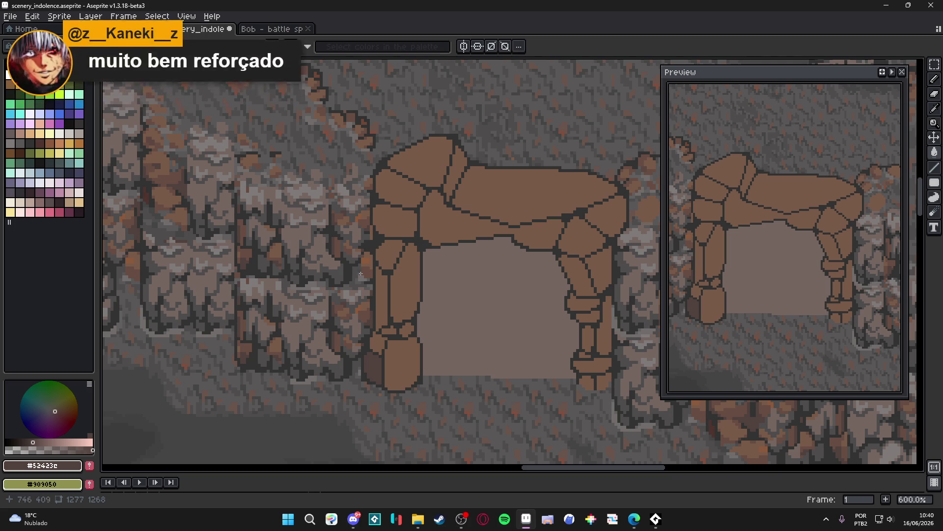
- Darken the left pillar's strip, the long stone under the top, and right-pillar stones
left_click(382, 287)
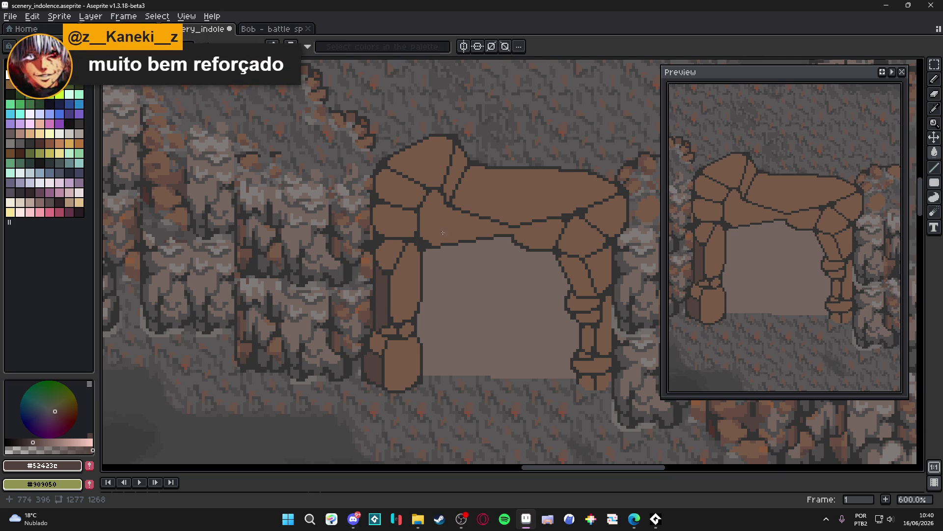
left_click(458, 233)
left_click(571, 279)
left_click(586, 316)
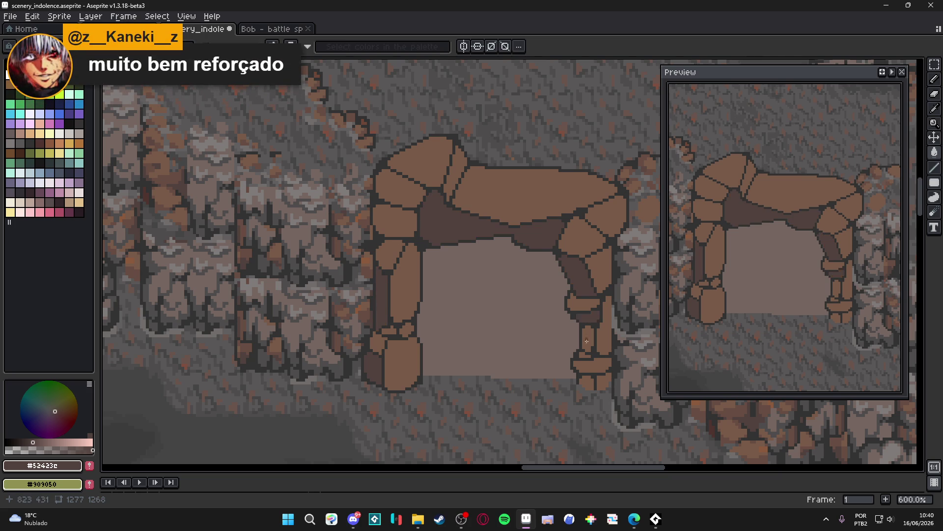
left_click(587, 379)
left_click(603, 382)
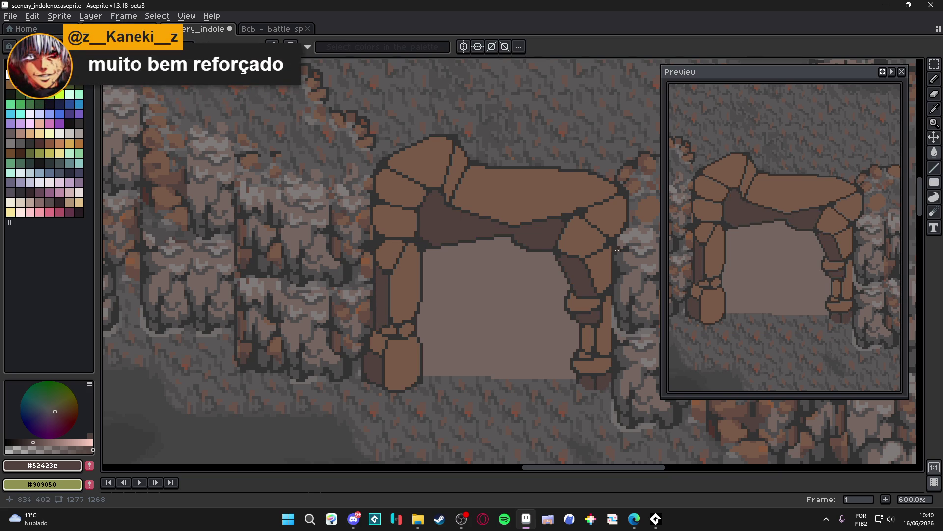
- Bucket-fill the inner, bottom and upper stones of the left pillar in dark brown
left_click_drag(398, 240, 412, 257)
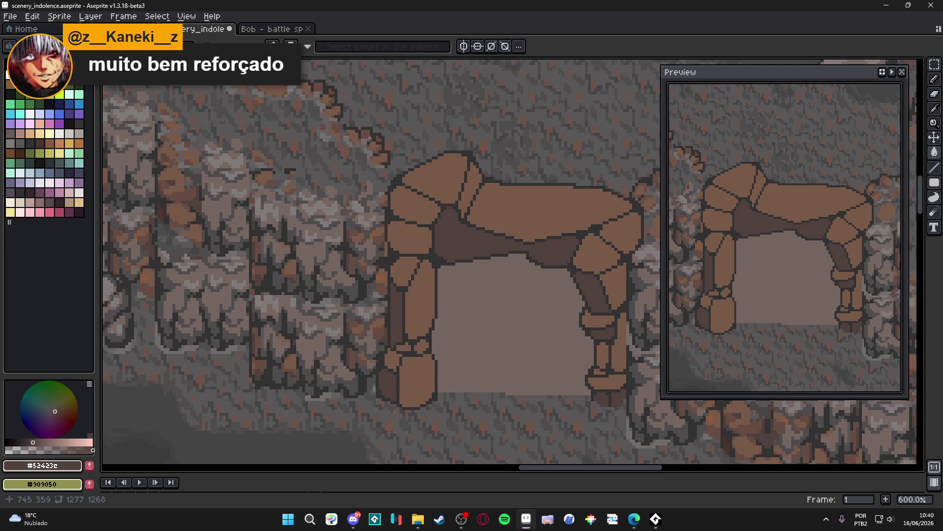
scroll(325, 164, "up", 2)
left_click_drag(159, 316, 418, 339)
key("g")
left_click(425, 338)
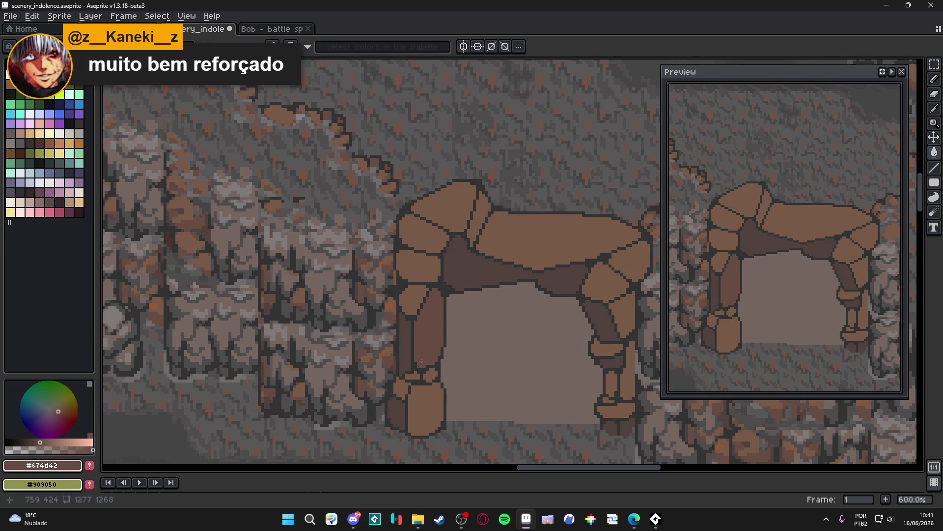
left_click(421, 394)
left_click(418, 265)
- Darken a right-pillar stone and refill its narrow strip with #52423C
left_click_drag(521, 334, 473, 330)
left_click(570, 312)
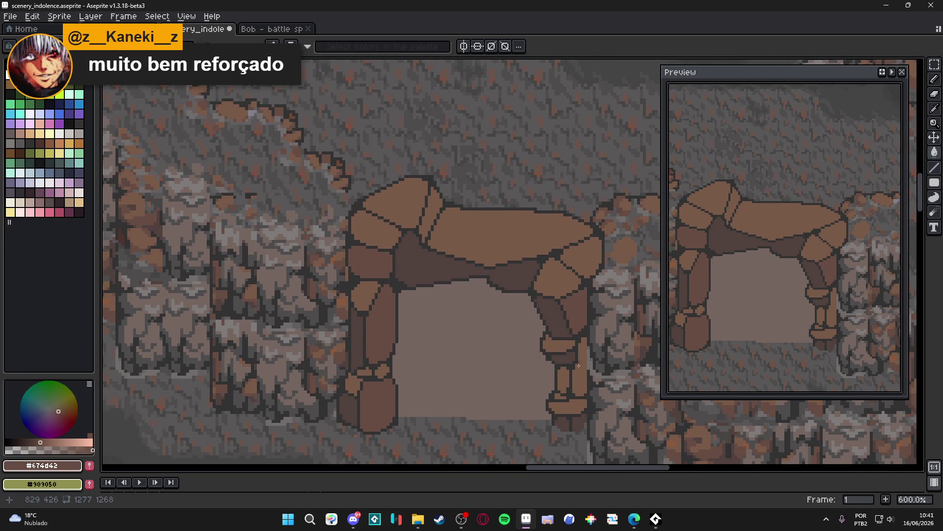
left_click(576, 383)
left_click(580, 411, "alt")
left_click(579, 373)
- Fill the right pillar's strip and upper stone with #52423C, redoing one fill
left_click(386, 327, "alt")
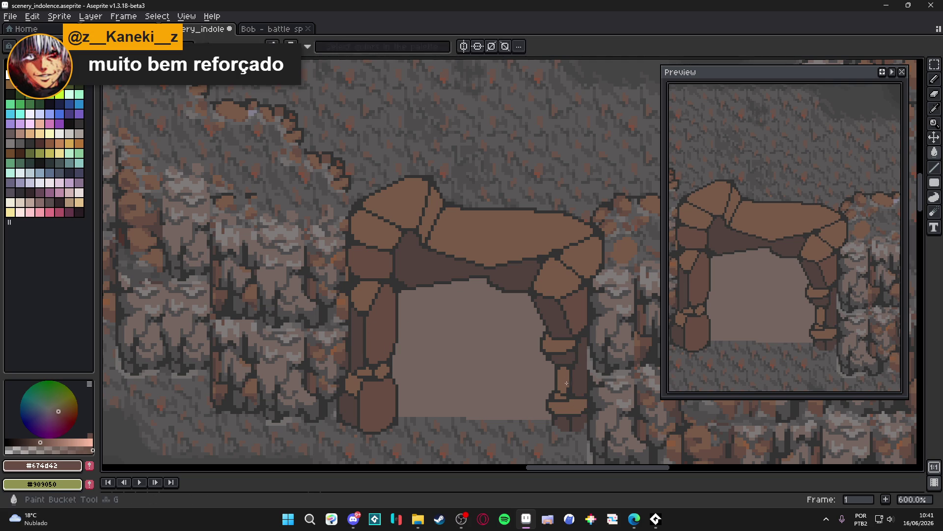
scroll(560, 427, "down", 3)
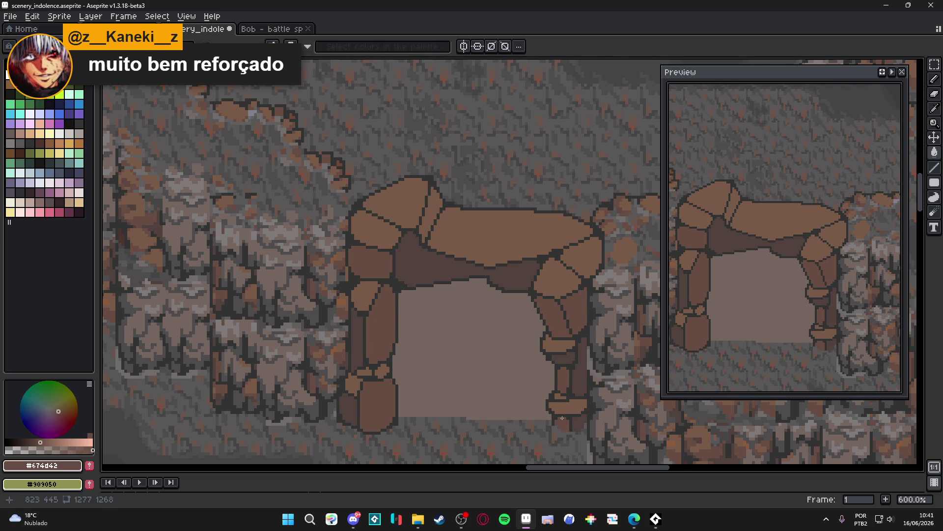
scroll(562, 354, "up", 3)
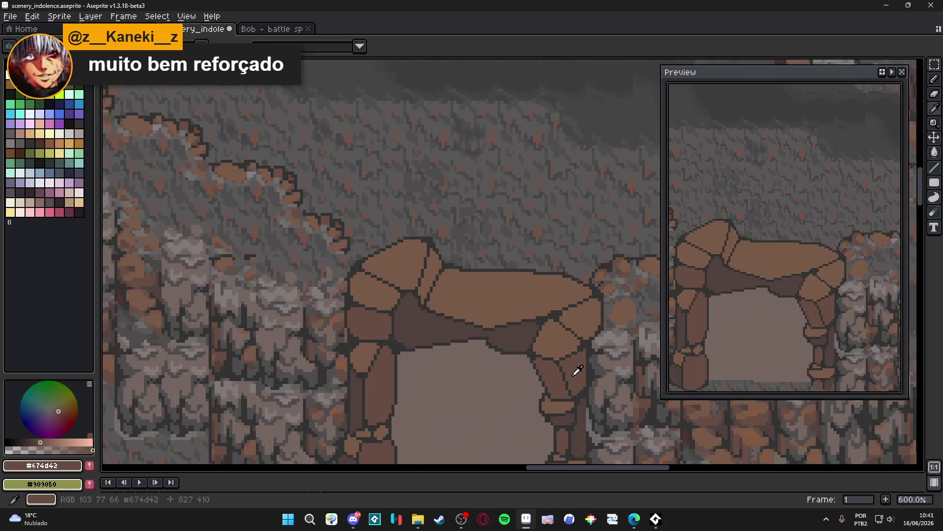
left_click(572, 374, "alt")
left_click(576, 370)
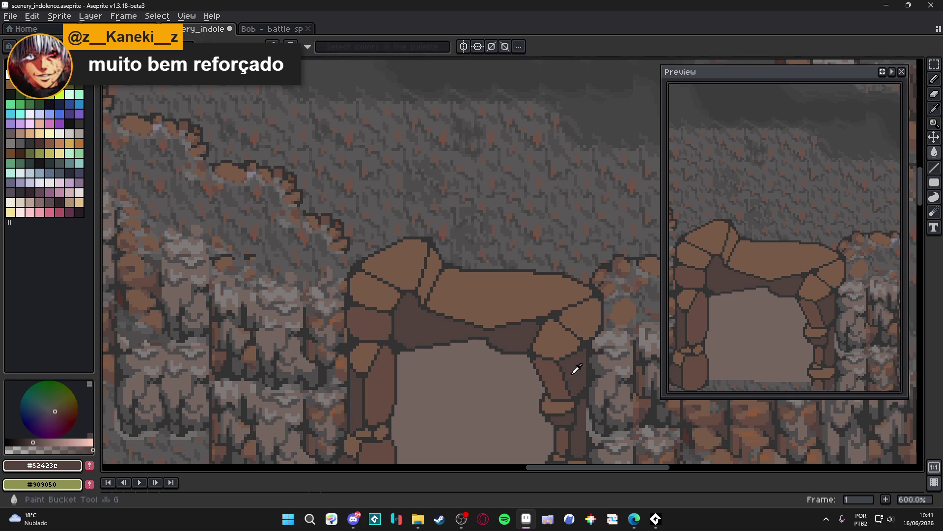
left_click(587, 326)
key("ctrl+z")
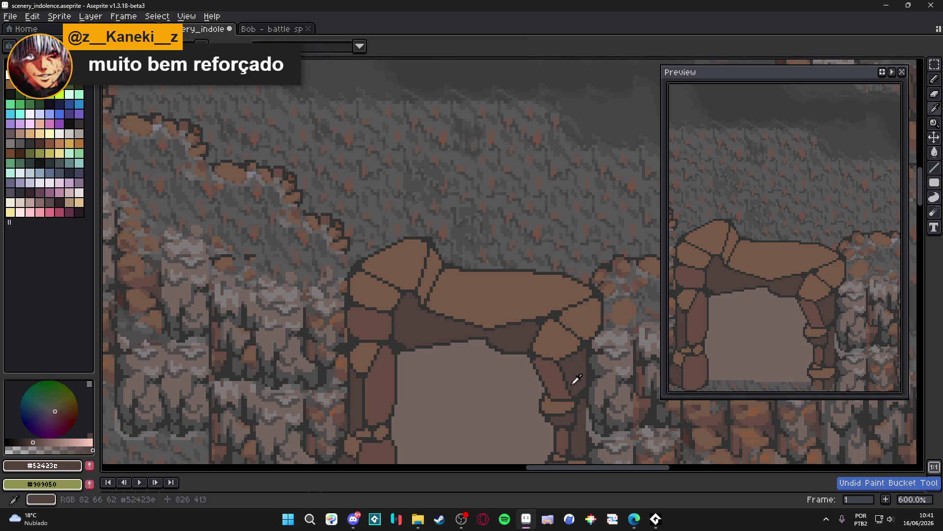
left_click(587, 316)
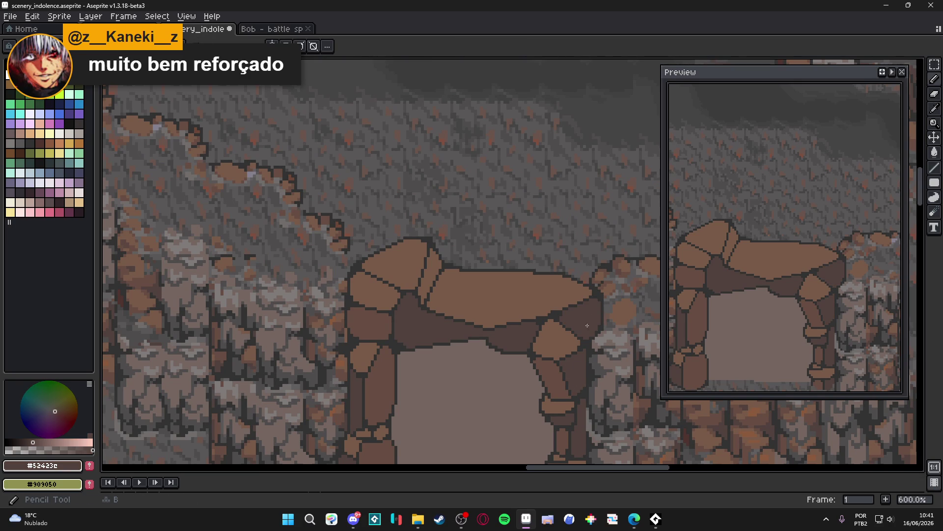
scroll(589, 309, "up", 1)
left_click(590, 304, "alt")
scroll(590, 303, "up", 2)
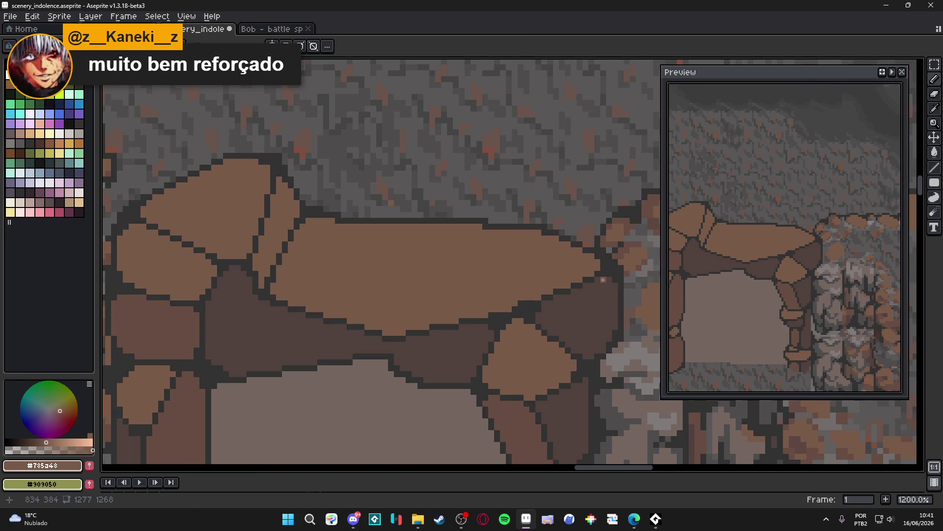
- Fill the right-pillar stone with #785A48 and paint over the dark line splitting it
left_click(573, 328)
key("b")
left_click_drag(530, 317, 576, 355)
scroll(576, 355, "down", 6)
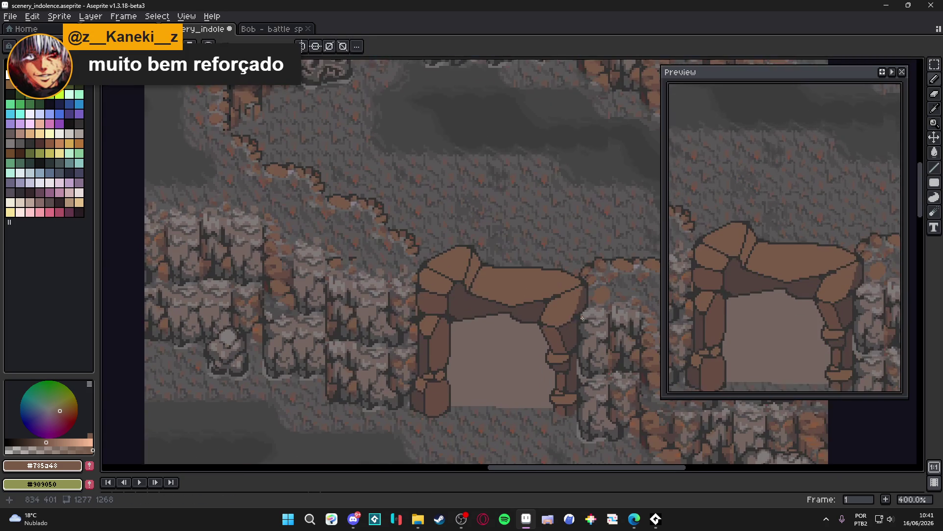
scroll(594, 319, "up", 6)
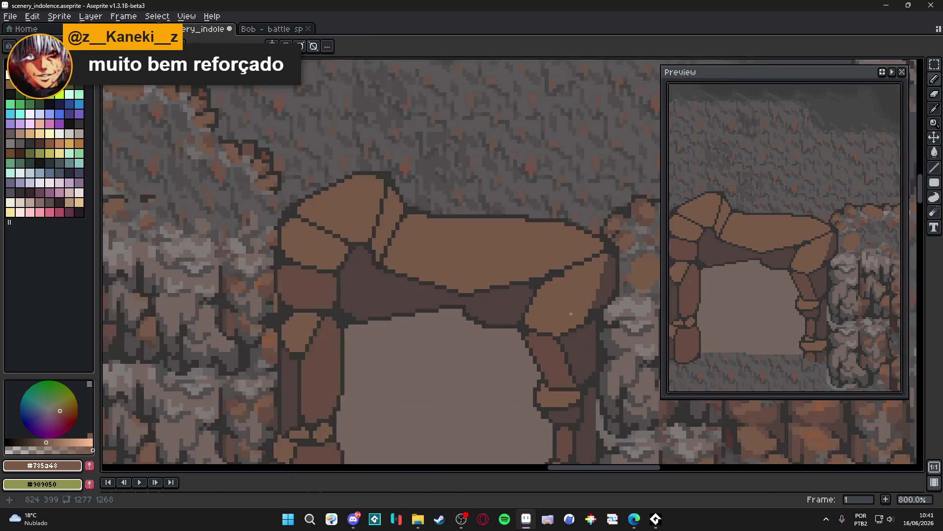
- Draw a straight #323232 outline across the stone and a short #52423C segment
left_click(612, 293, "alt")
left_click_drag(614, 291, 621, 227)
left_click(600, 257, "alt")
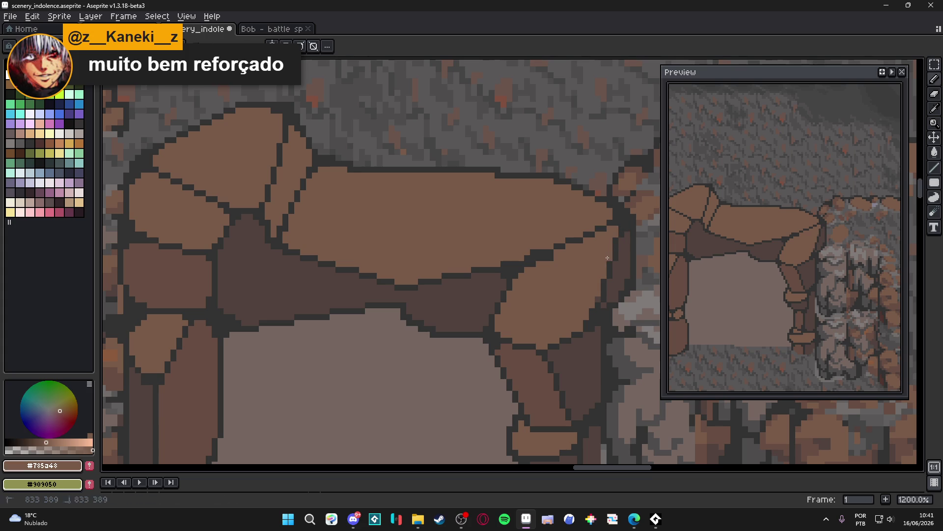
scroll(604, 270, "down", 5)
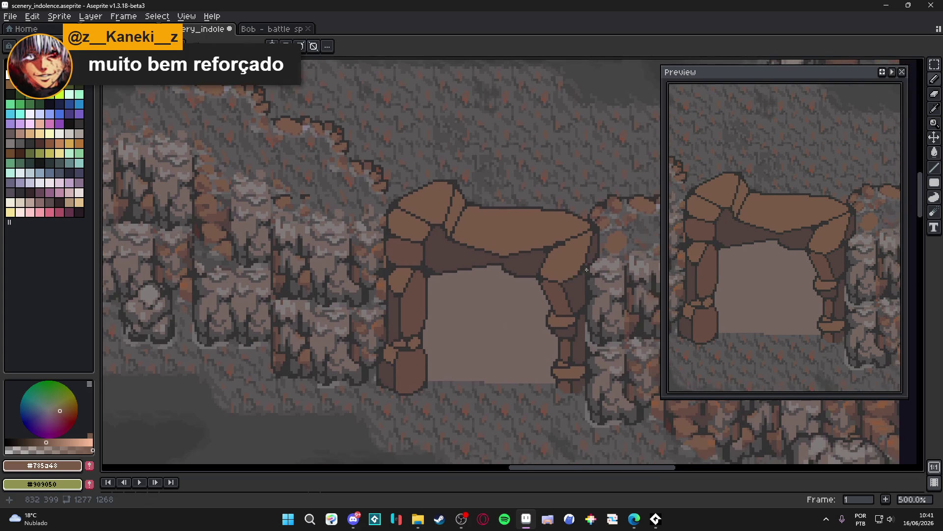
scroll(596, 249, "up", 5)
left_click(586, 263, "alt")
left_click_drag(581, 252, 581, 251)
- Save the scenery file
scroll(581, 251, "down", 5)
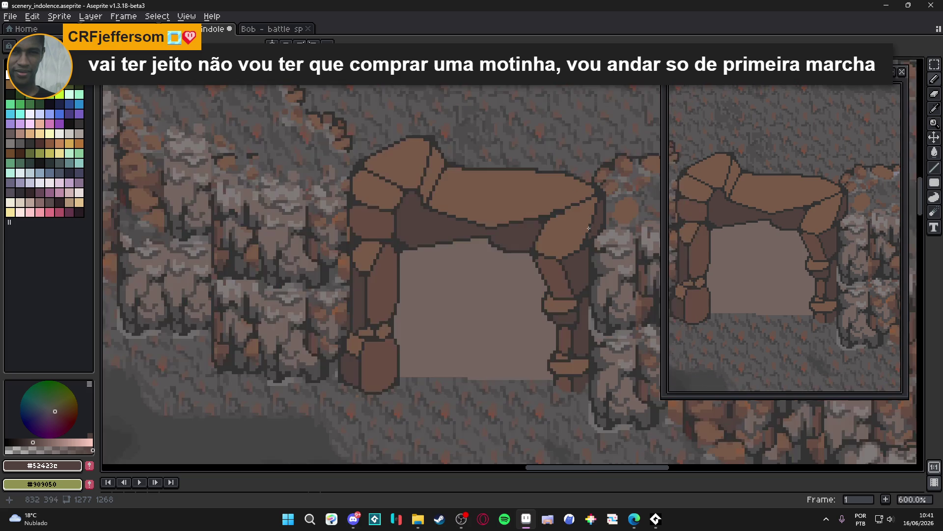
scroll(543, 238, "up", 5)
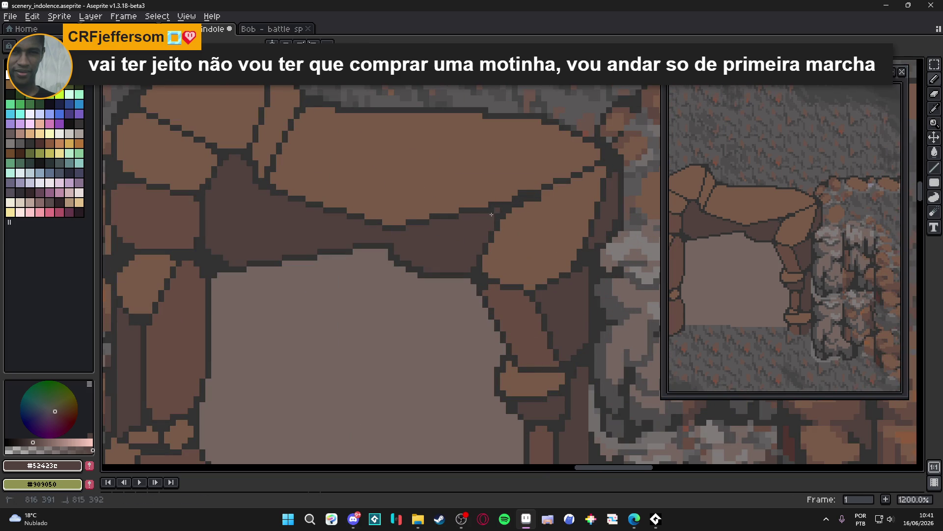
scroll(491, 220, "down", 2)
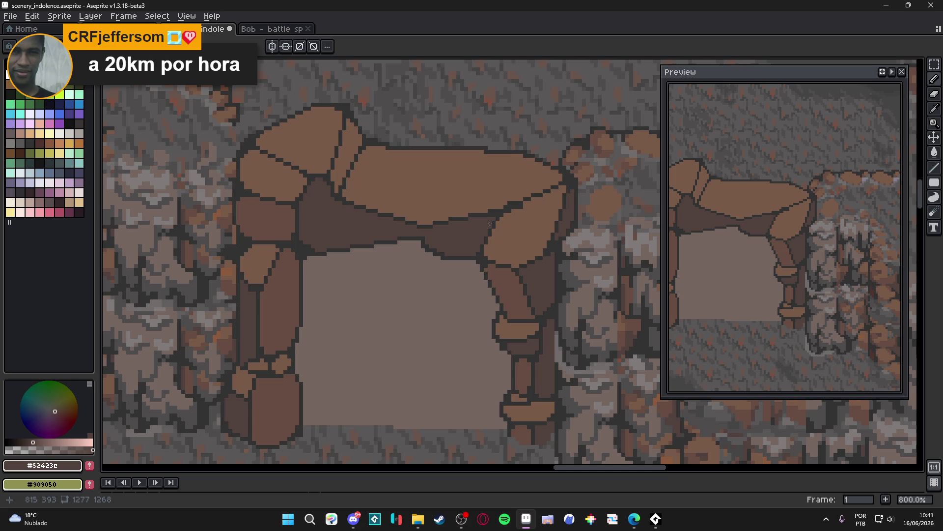
scroll(490, 224, "down", 1)
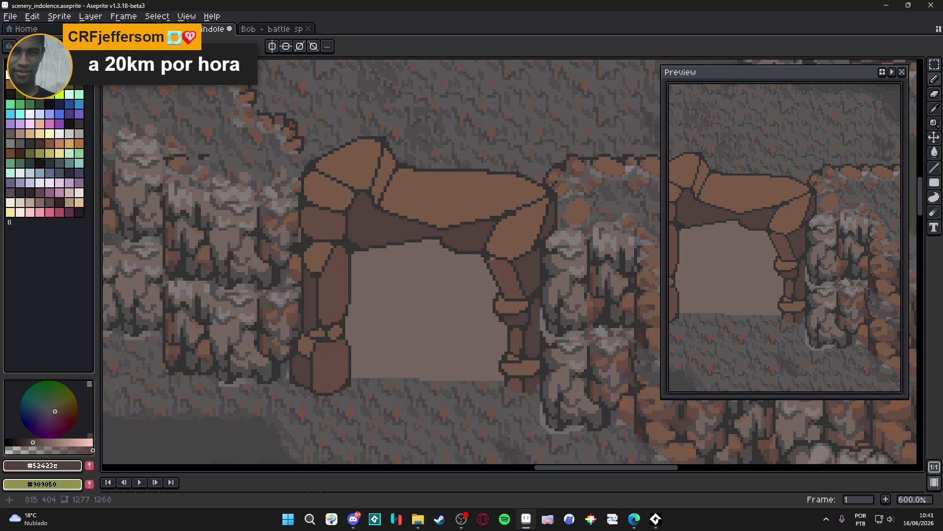
key("ctrl+s")
- Paint a short diagonal #674D42 crack stroke across the arch's upper-left stone
scroll(522, 316, "down", 1)
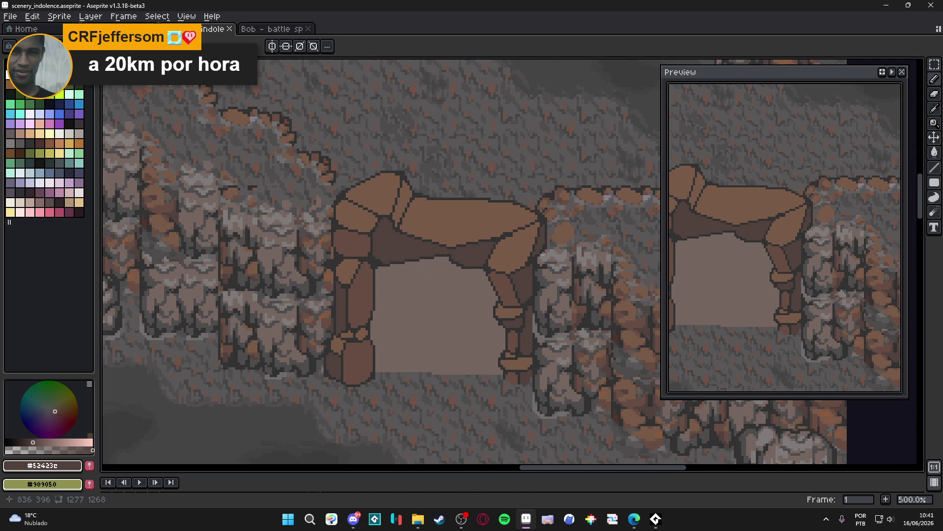
scroll(542, 253, "down", 1)
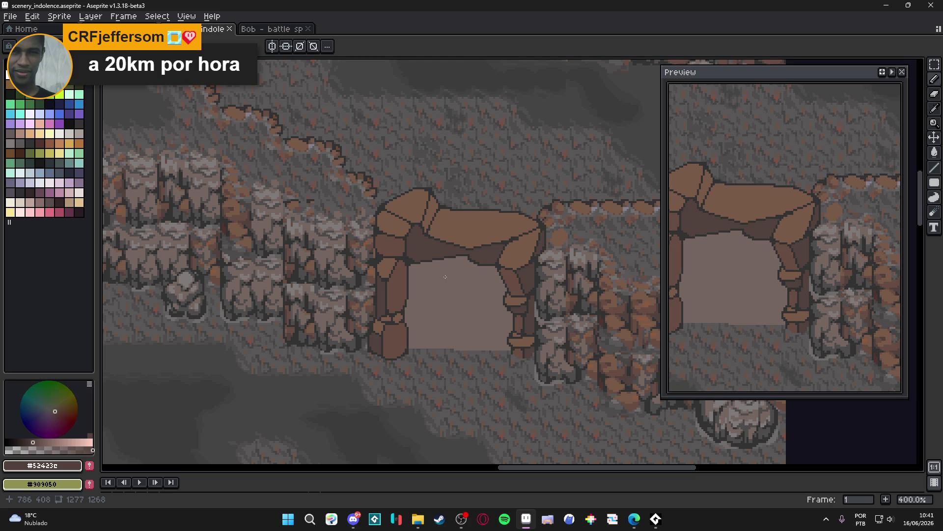
left_click(395, 249, "alt")
left_click_drag(434, 197, 431, 225)
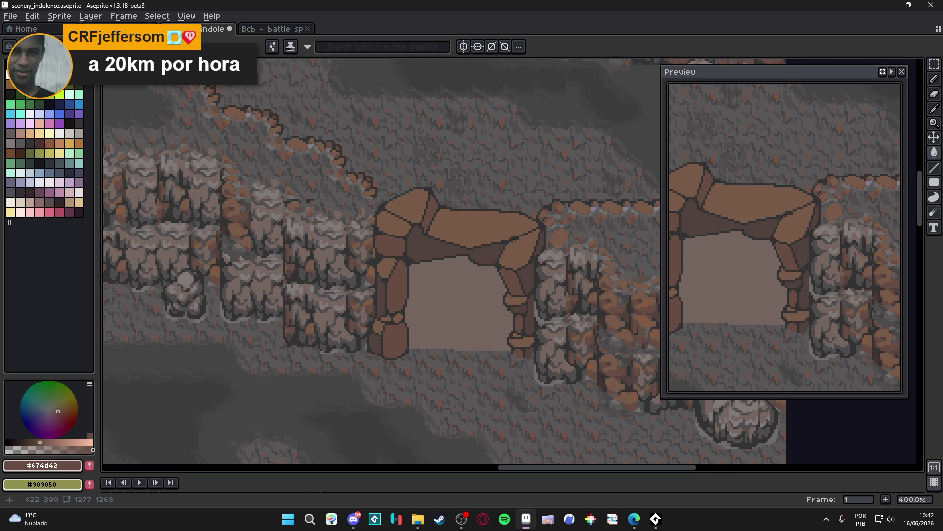
scroll(459, 207, "up", 5)
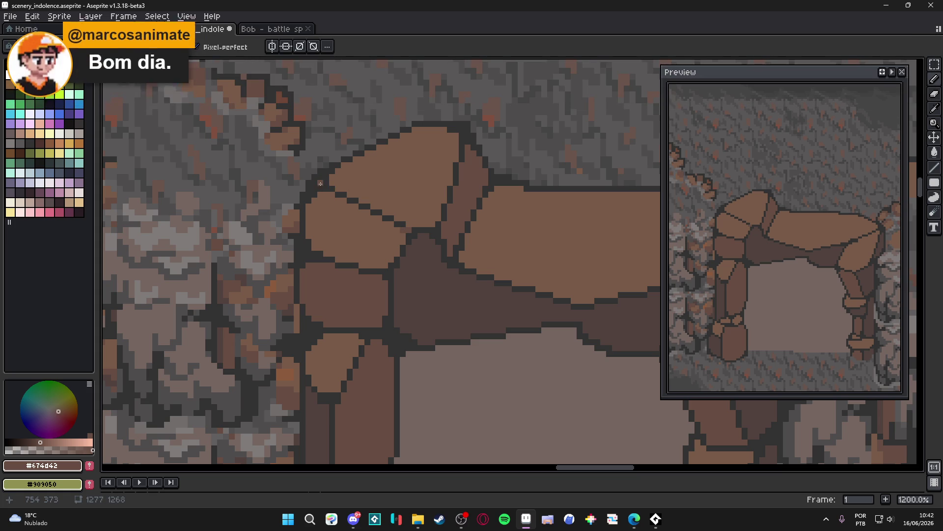
- Recolour the dark crack on the upper-left stone a lighter brown with the Paint Bucket
left_click_drag(324, 188, 336, 192)
key("g")
left_click(347, 198)
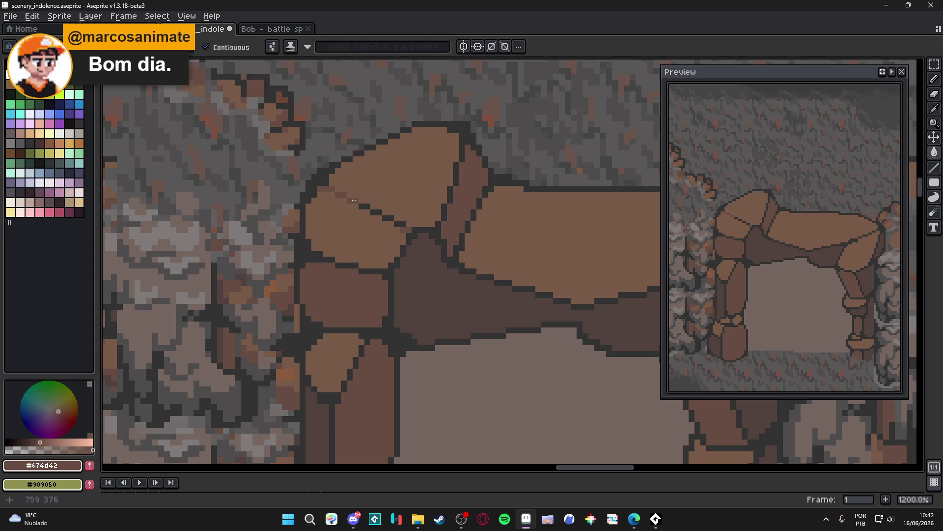
left_click(376, 212)
left_click(388, 218)
left_click(401, 224)
scroll(368, 252, "down", 3)
scroll(368, 251, "up", 4)
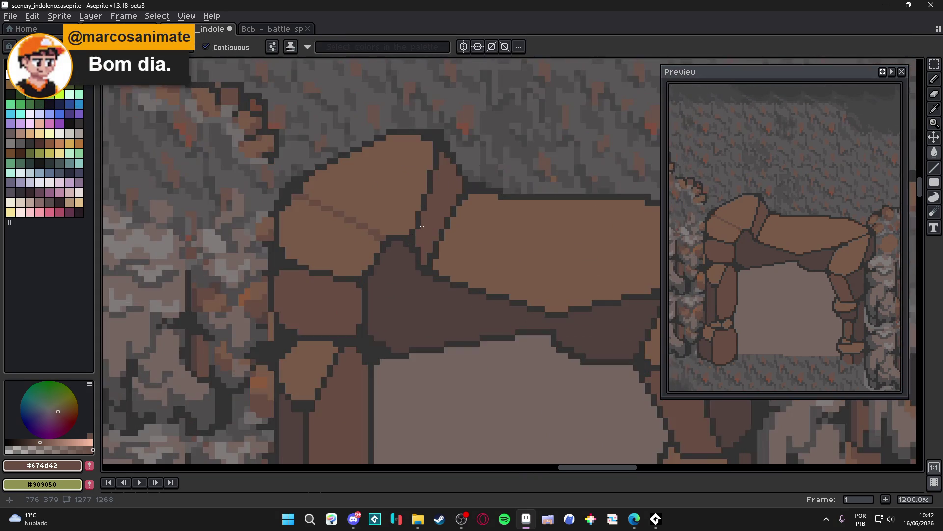
- Sample orange-brown #8C5B3E and pencil a highlight along the stone's lower edge
key("b")
scroll(413, 233, "down", 5)
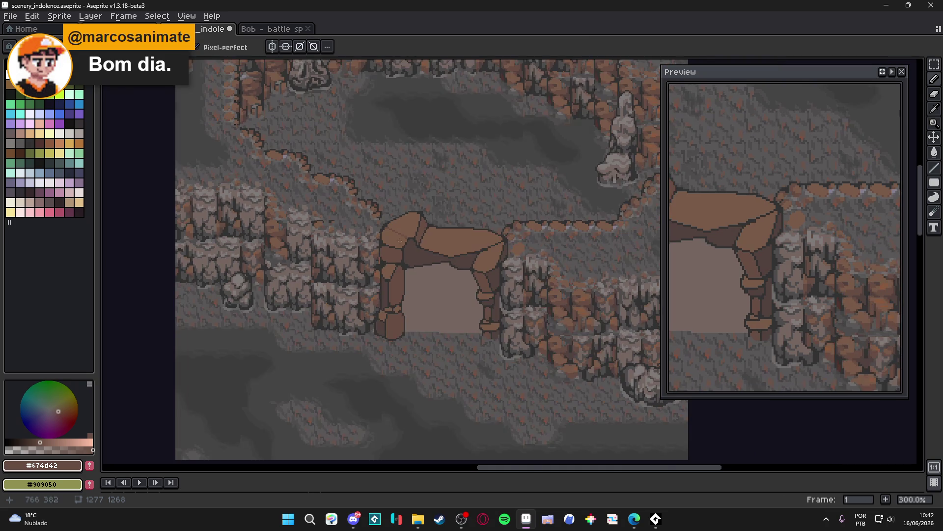
scroll(405, 246, "up", 3)
left_click(29, 133)
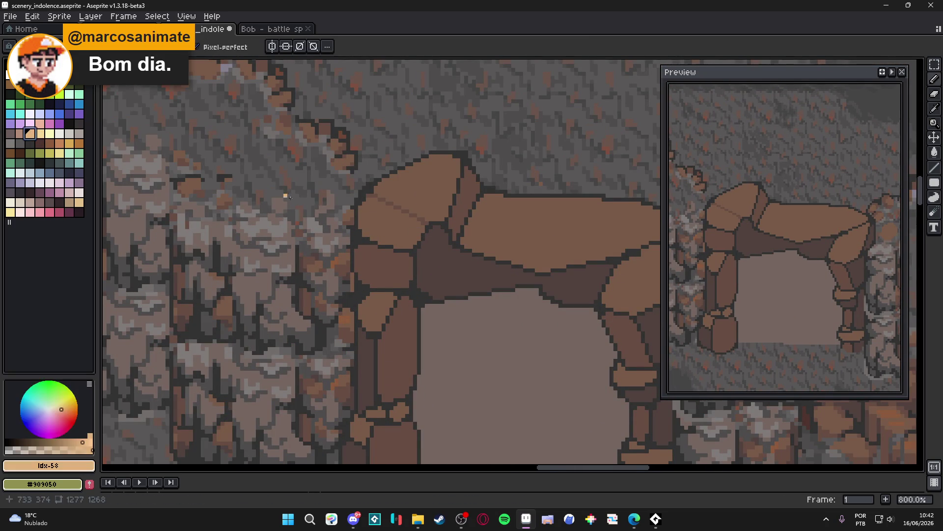
scroll(405, 251, "up", 3)
left_click(467, 252, "alt")
scroll(467, 252, "down", 4)
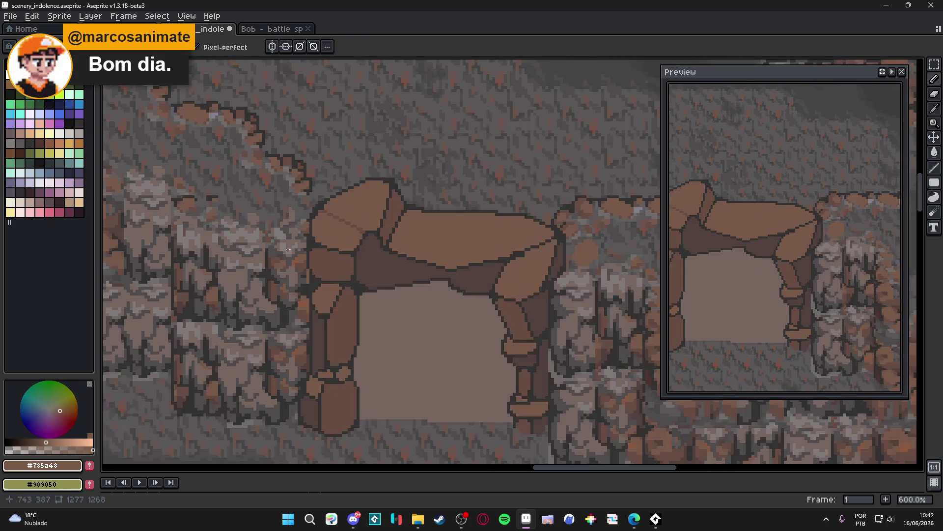
scroll(459, 215, "right", 5)
scroll(528, 280, "up", 2)
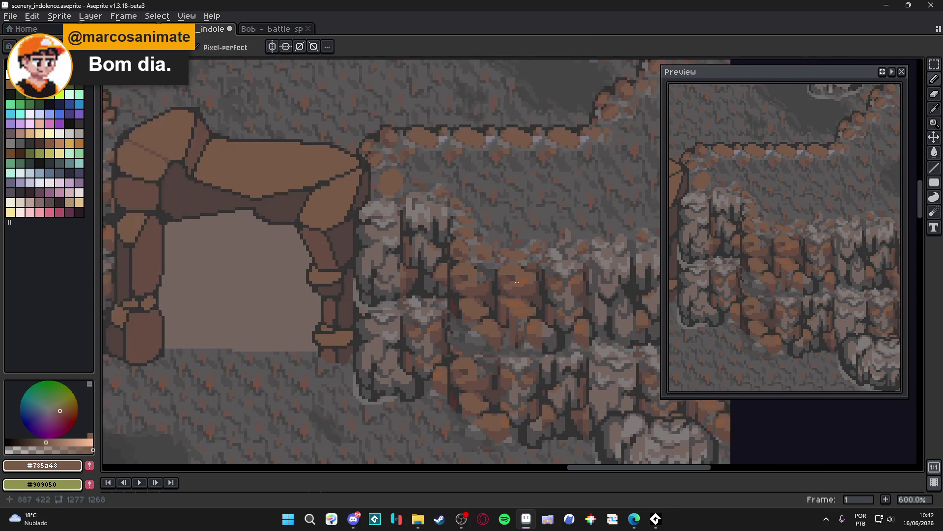
left_click(524, 284, "alt")
scroll(442, 245, "left", 5)
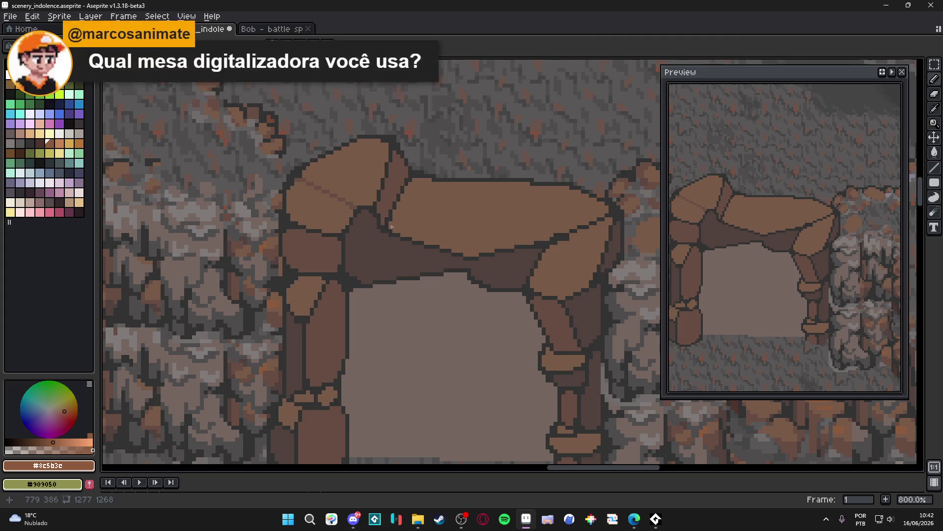
scroll(358, 218, "up", 5)
mouse_move(327, 270)
left_mouse_down()
mouse_move(290, 269)
mouse_move(268, 258)
mouse_move(276, 254)
mouse_move(232, 257)
mouse_move(240, 257)
mouse_move(192, 231)
mouse_move(171, 233)
mouse_move(173, 206)
left_mouse_up()
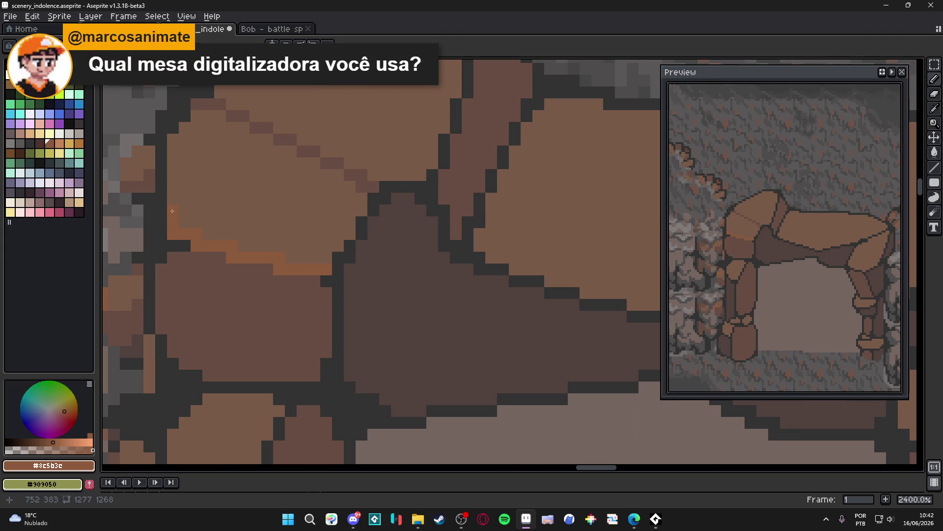
scroll(248, 249, "down", 6)
scroll(248, 250, "down", 2)
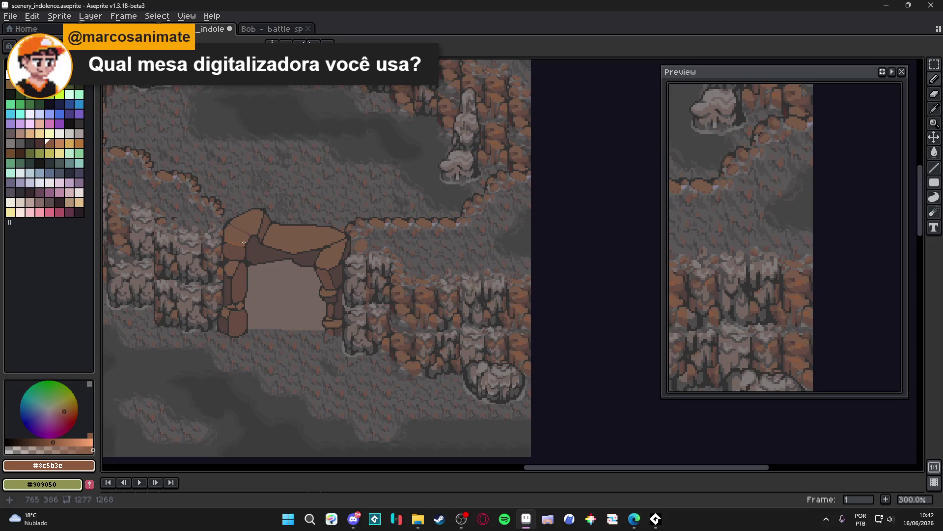
mouse_move(421, 131)
left_mouse_down()
mouse_move(430, 183)
mouse_move(565, 123)
left_mouse_up()
- Choose a light tan shade and repaint the upper stone's edge highlight with it
scroll(565, 123, "down", 4)
mouse_move(183, 138)
left_mouse_down()
mouse_move(219, 113)
mouse_move(337, 212)
left_mouse_up()
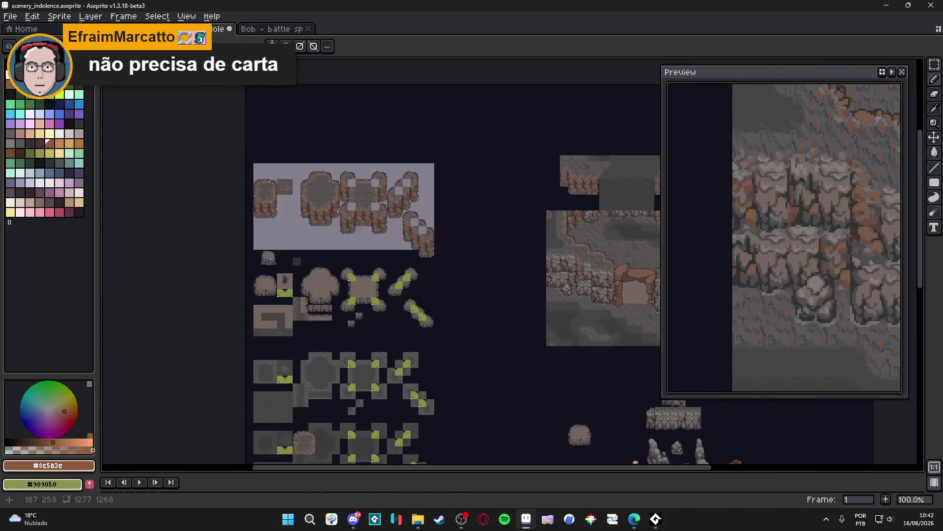
scroll(337, 212, "up", 4)
scroll(401, 248, "up", 1)
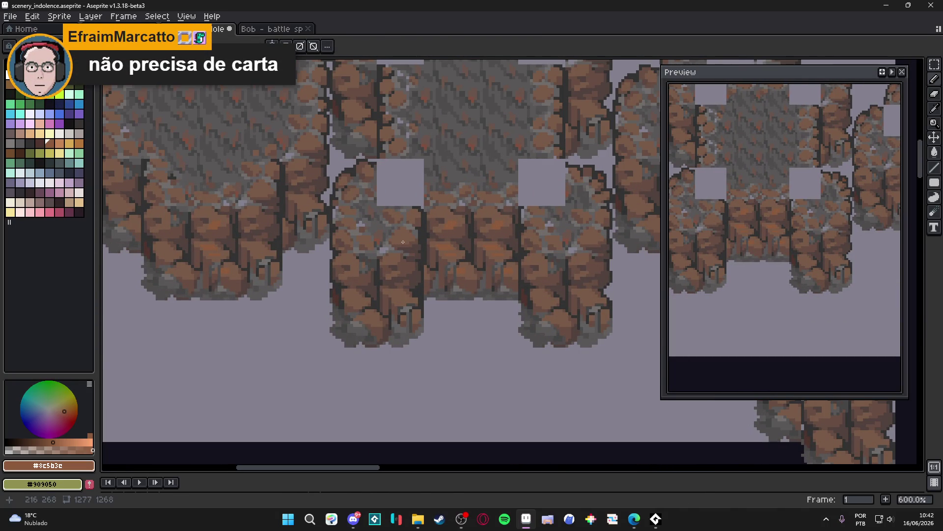
scroll(403, 241, "down", 1)
scroll(400, 245, "down", 1)
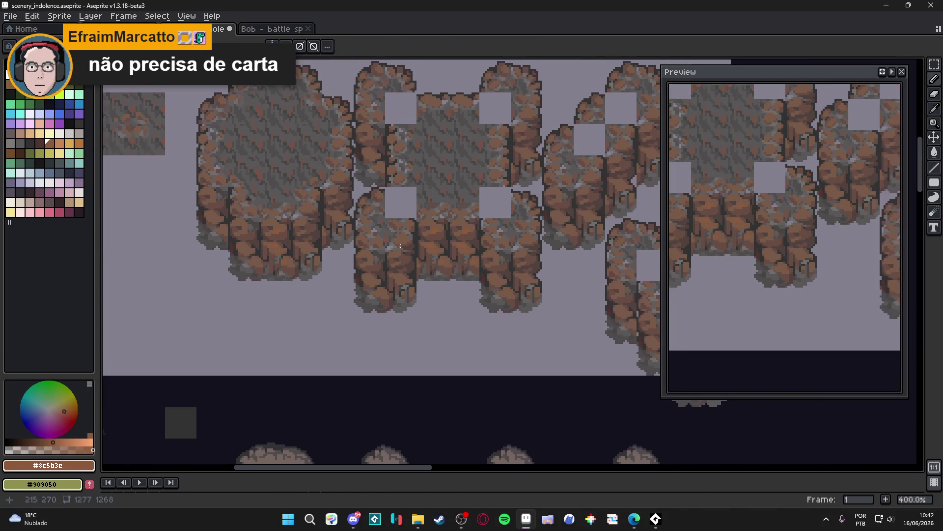
scroll(472, 263, "down", 3)
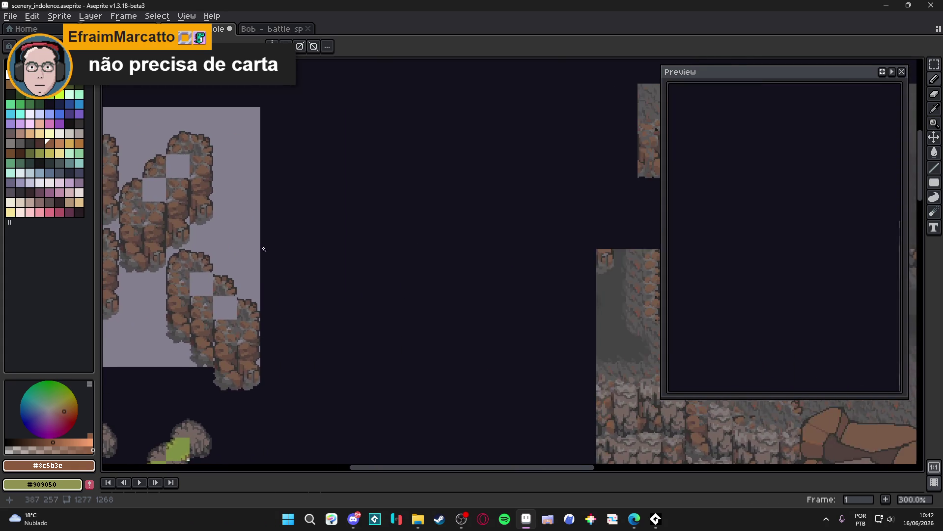
scroll(264, 194, "up", 2)
scroll(359, 363, "up", 8)
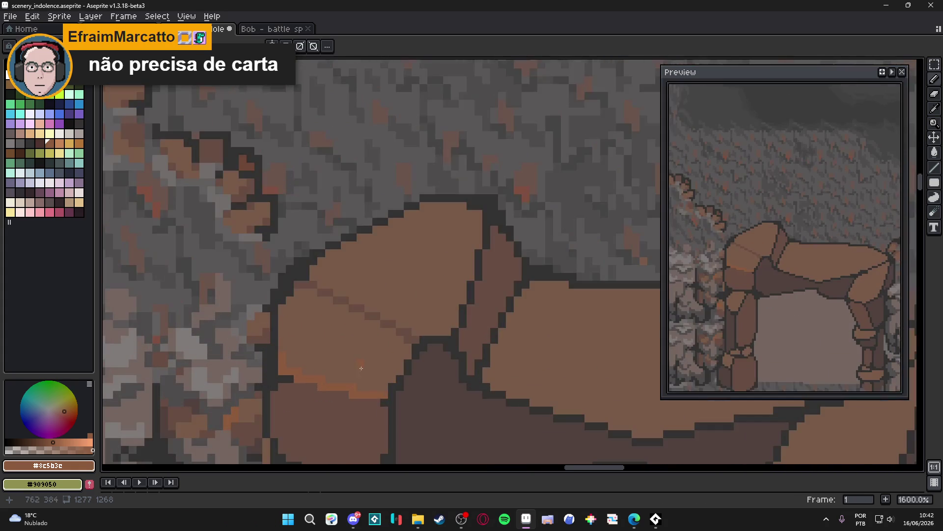
left_click(52, 442)
left_click(60, 409)
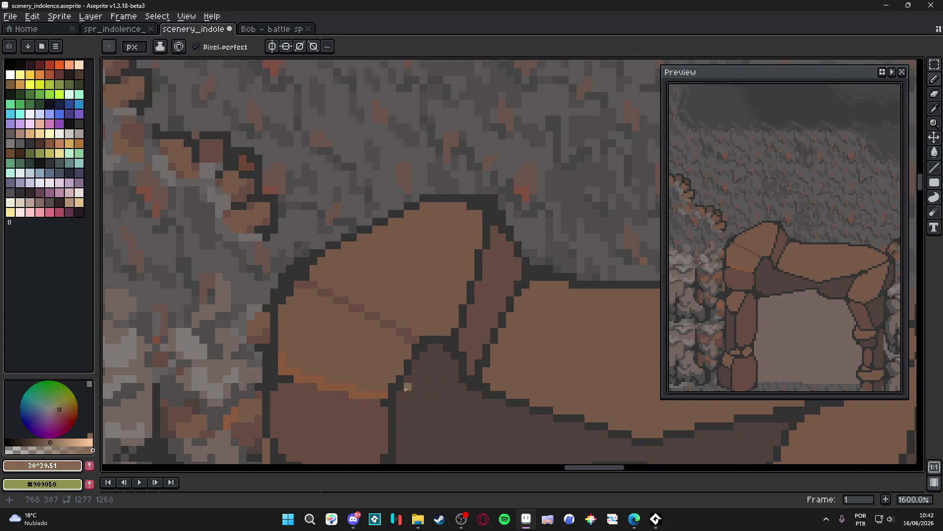
mouse_move(375, 394)
left_mouse_down()
mouse_move(362, 395)
mouse_move(384, 392)
mouse_move(327, 391)
mouse_move(293, 375)
mouse_move(307, 368)
left_mouse_up()
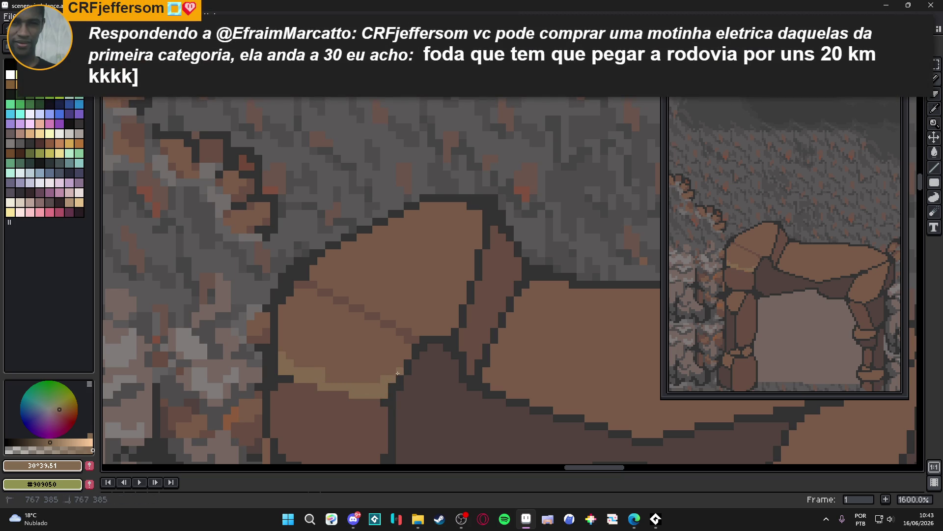
- Extend the tan rim highlight around the left pillar stone's lower, left and right edges
scroll(424, 381, "down", 5)
scroll(424, 380, "down", 2)
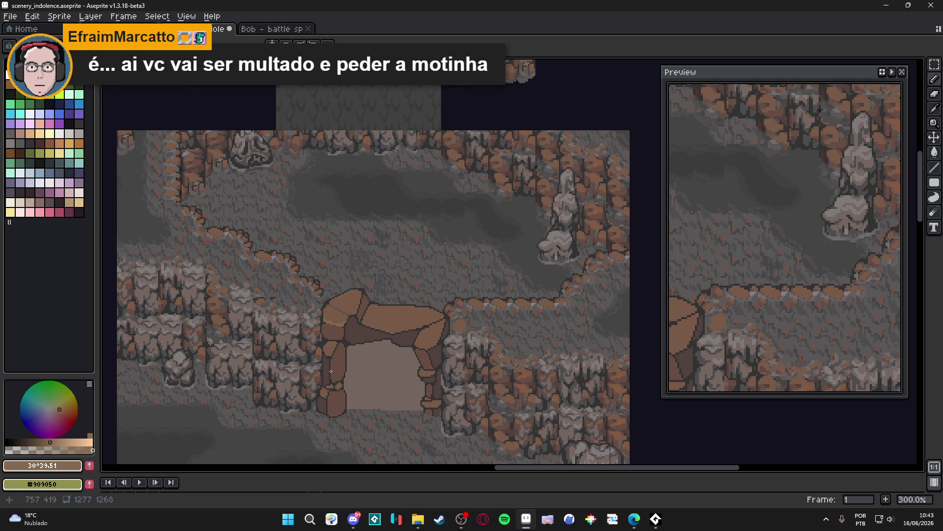
scroll(331, 371, "up", 8)
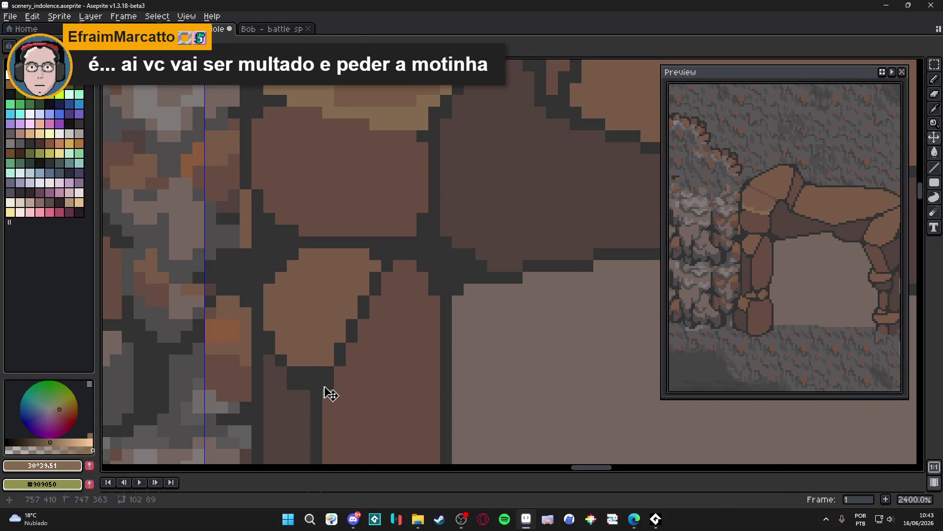
mouse_move(326, 388)
left_mouse_down()
mouse_move(316, 378)
mouse_move(344, 352)
mouse_move(350, 363)
mouse_move(363, 337)
mouse_move(352, 325)
left_mouse_up()
mouse_move(293, 356)
left_mouse_down()
mouse_move(280, 372)
mouse_move(268, 339)
left_mouse_up()
mouse_move(363, 325)
left_mouse_down()
mouse_move(364, 301)
mouse_move(353, 294)
mouse_move(408, 262)
left_mouse_up()
scroll(352, 294, "up", 1)
left_click(362, 290, "alt")
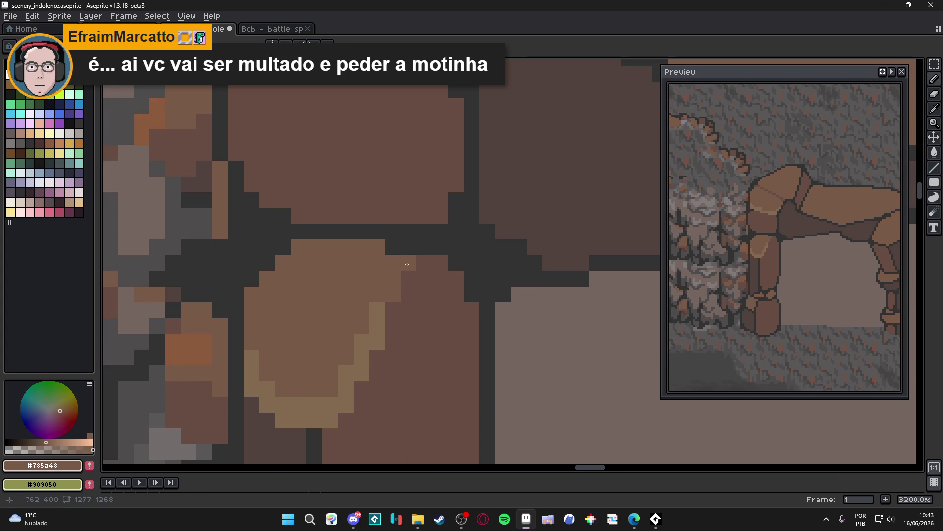
- Eyedrop the mid-brown #785d48 from the arch stone as the drawing colour
scroll(357, 316, "down", 4)
left_click(325, 311, "alt")
scroll(321, 320, "up", 1)
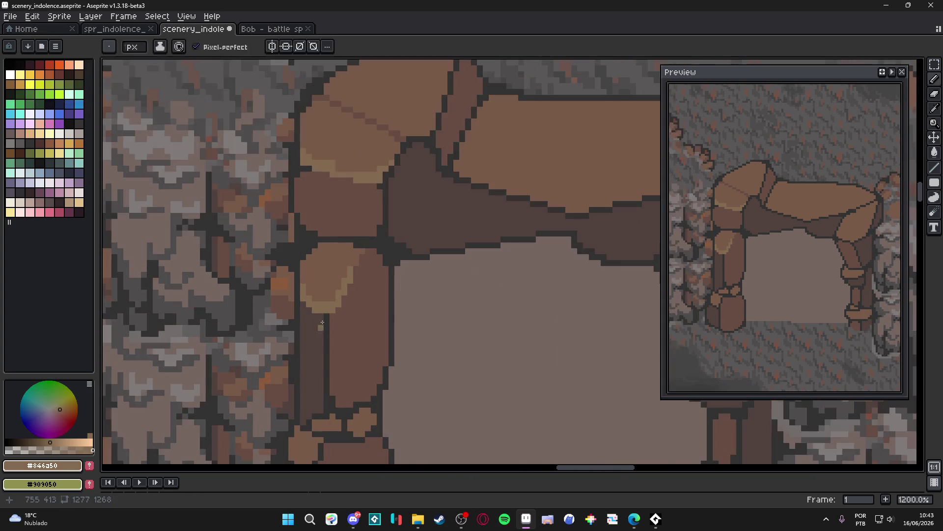
scroll(326, 333, "down", 4)
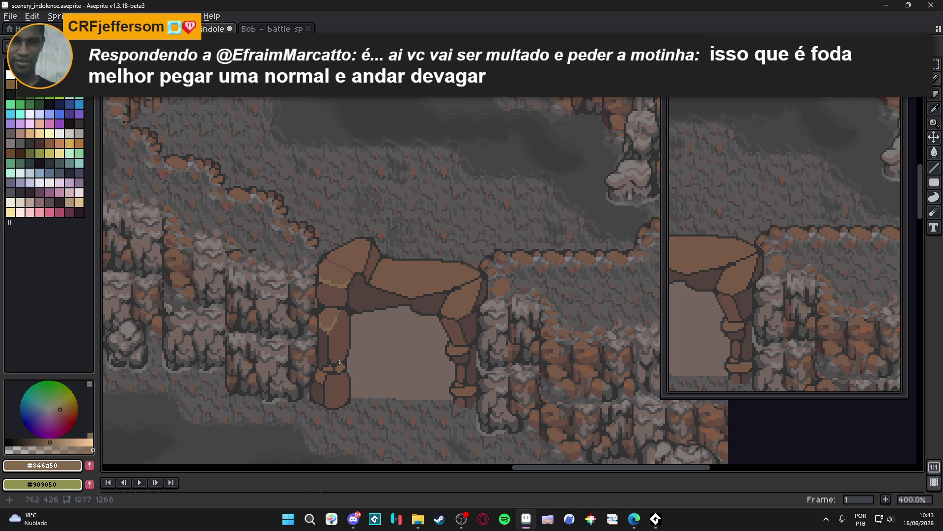
scroll(328, 328, "up", 2)
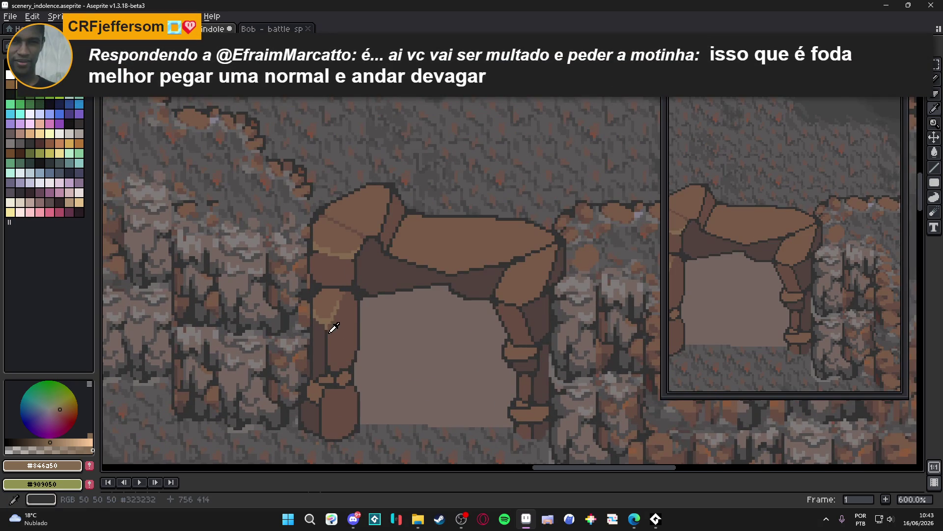
left_click(327, 332, "alt")
left_click(329, 324, "alt")
scroll(326, 329, "up", 2)
- Draw a straight vertical #785d48 line down the left pillar stone, then zoom out to 200%
mouse_move(329, 315)
left_mouse_down()
mouse_move(329, 413)
mouse_move(329, 395)
left_mouse_up()
scroll(339, 403, "down", 3)
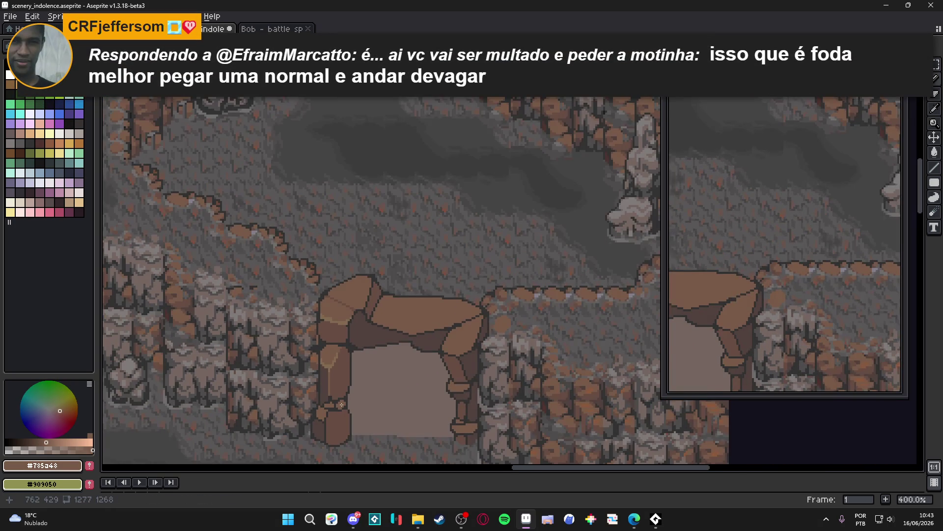
scroll(342, 405, "down", 1)
scroll(342, 404, "up", 1)
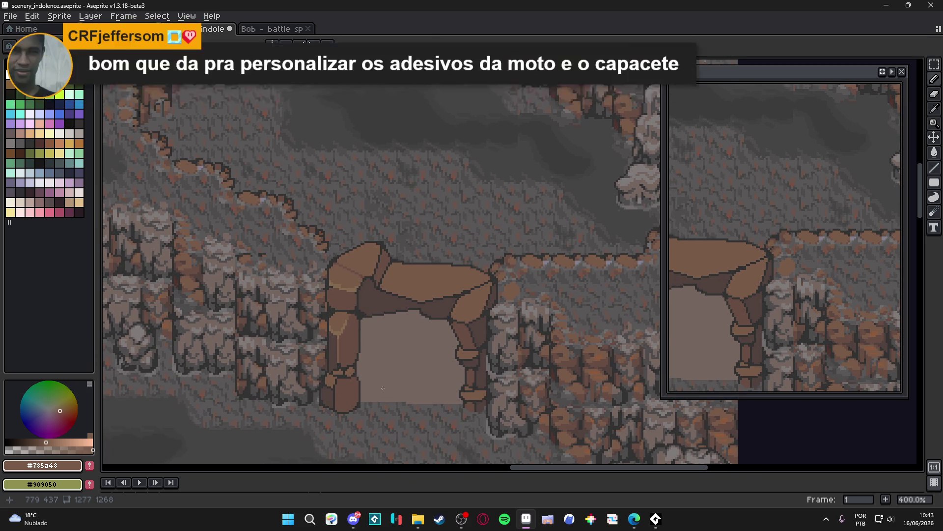
scroll(383, 387, "down", 1)
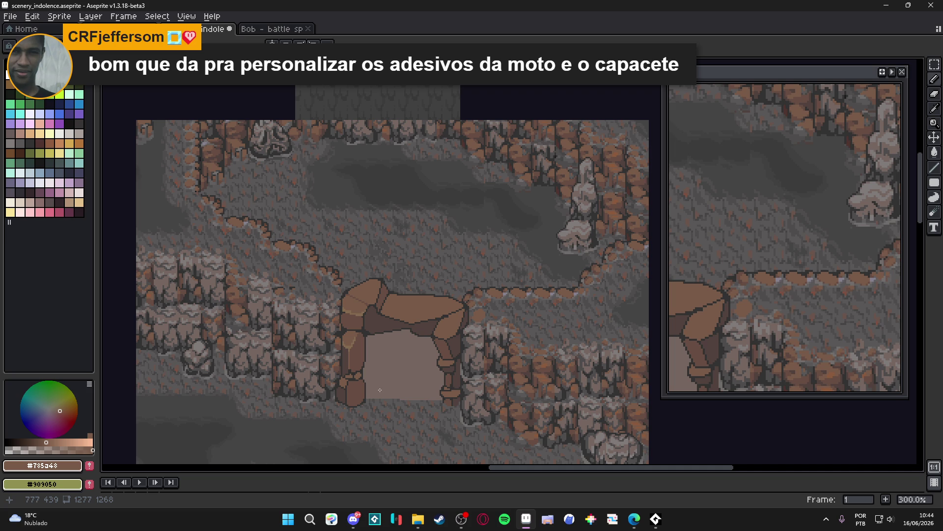
scroll(388, 390, "down", 1)
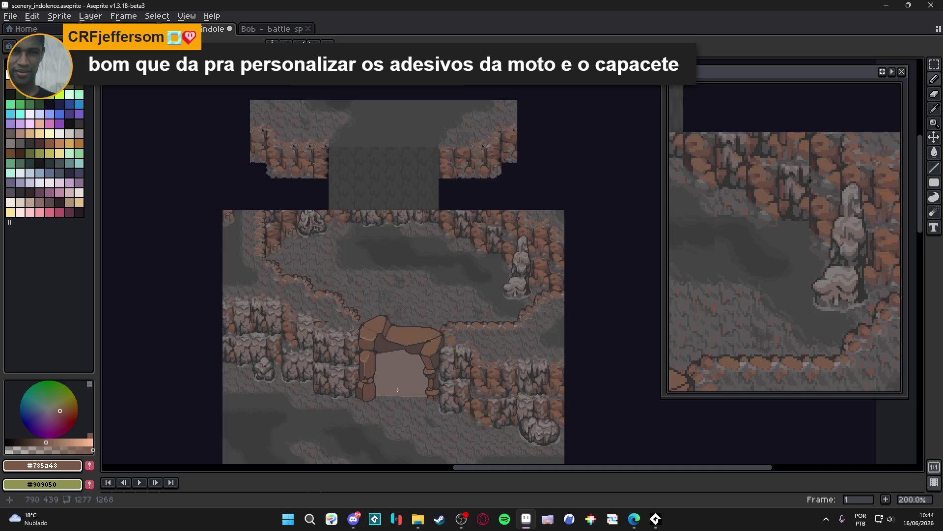